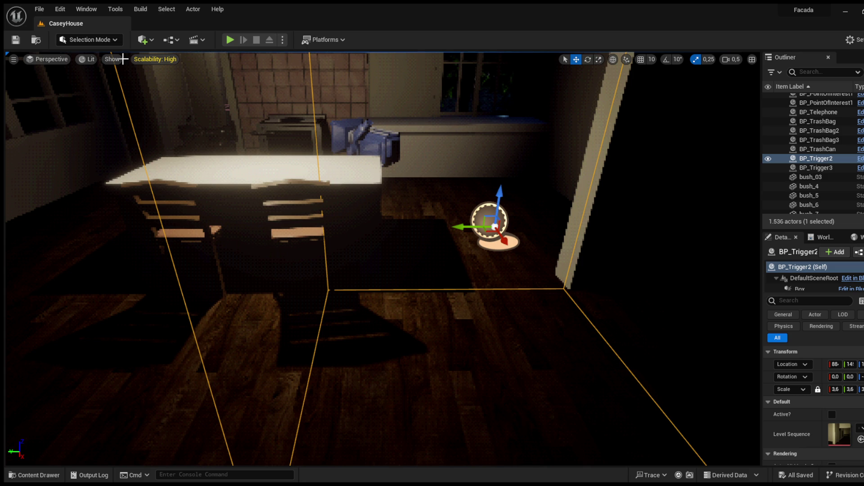
Step: Fly through the room and browse to Characters > Ghostface in the Content Drawer
mouse_move(170, 141)
left_mouse_down()
mouse_move(170, 112)
mouse_move(188, 113)
left_mouse_up()
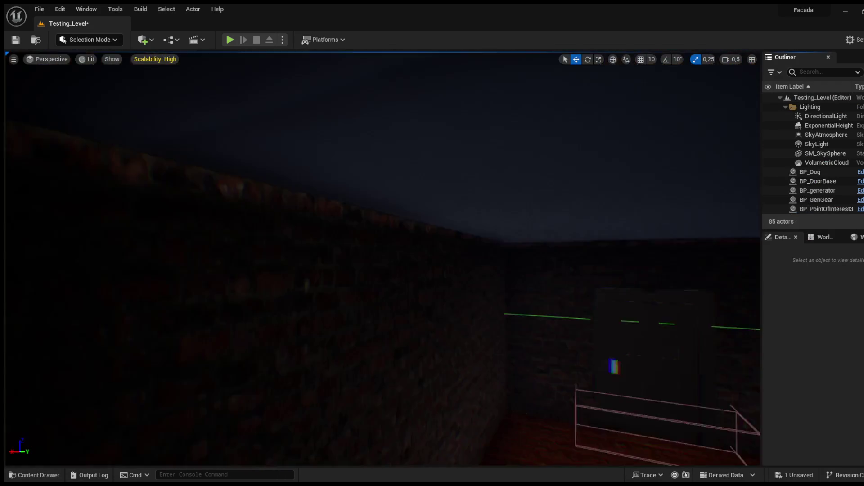
scroll(383, 259, "up", 2)
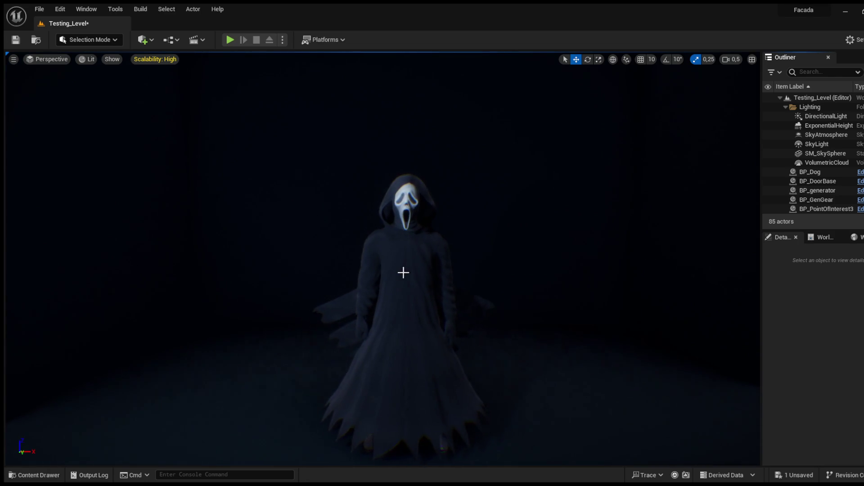
left_click(33, 475)
scroll(99, 377, "up", 3)
left_click(49, 361)
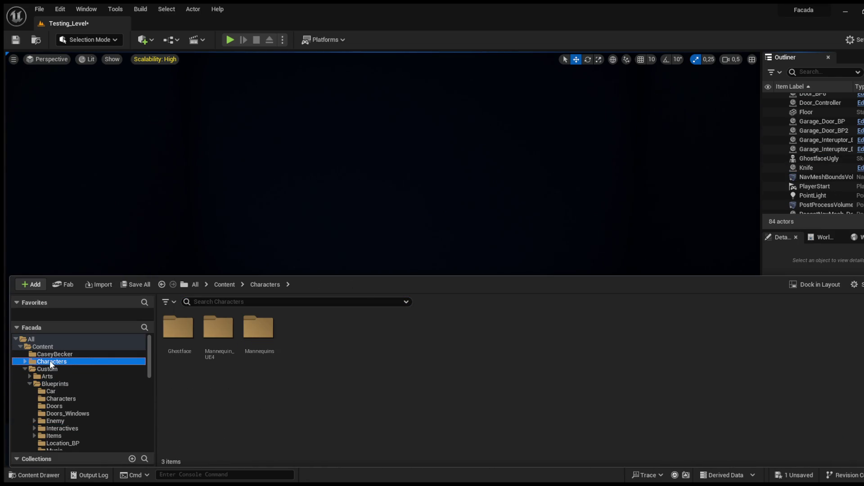
double_click(184, 337)
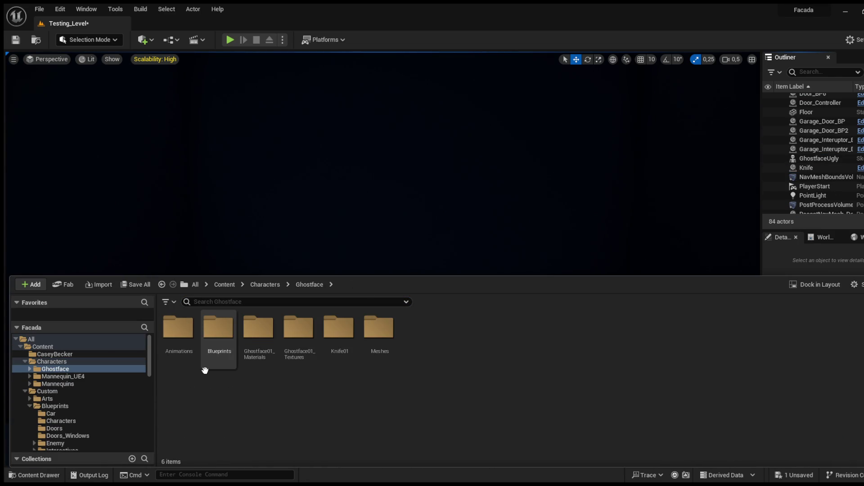
Step: Show the ghostfaces folder and drag the GhostfaceUgly mesh into the test level
left_click(26, 362)
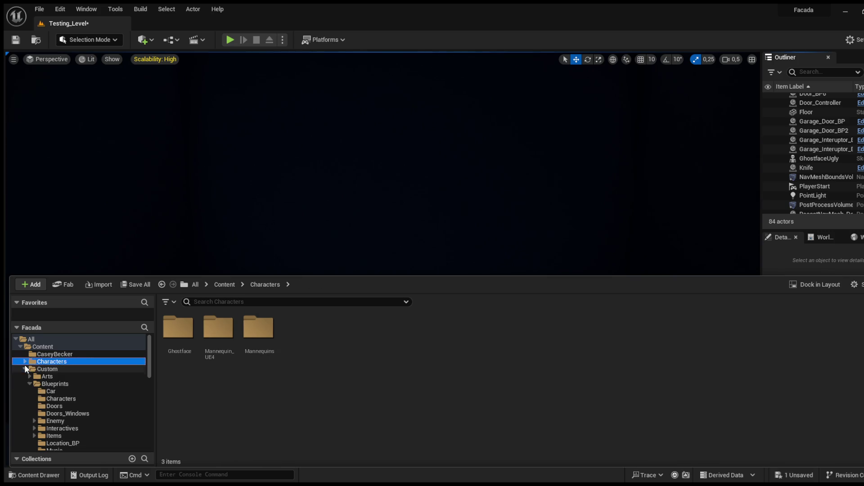
scroll(28, 362, "down", 5)
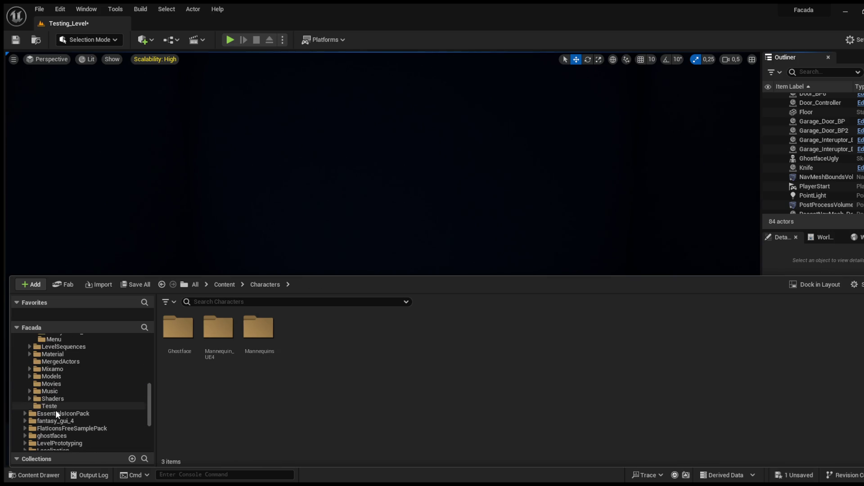
left_click(54, 435)
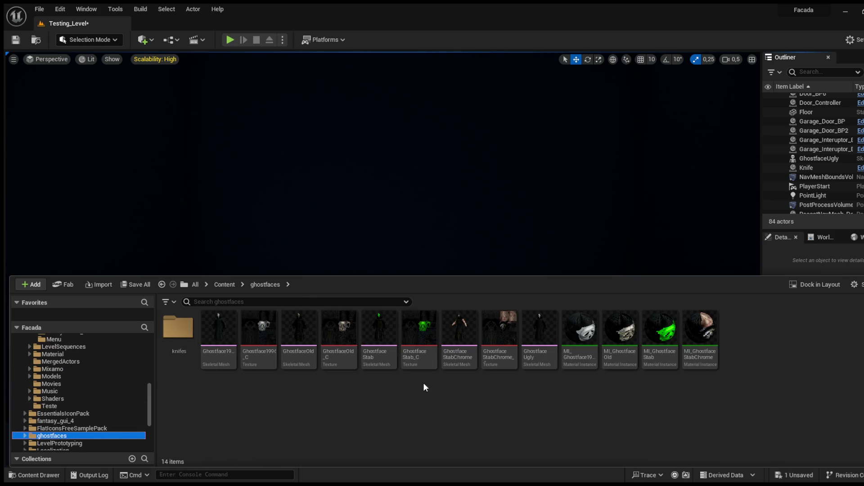
mouse_move(540, 329)
left_mouse_down()
mouse_move(537, 342)
mouse_move(279, 222)
mouse_move(364, 386)
mouse_move(396, 408)
left_mouse_up()
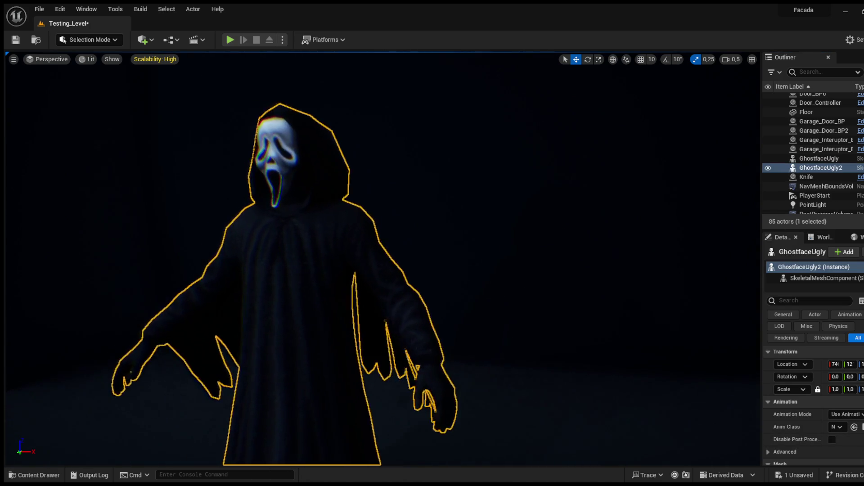
Step: Circle the view around the GhostfaceUgly figure until it faces the camera head-on
key("a")
scroll(383, 258, "down", 2)
key("d")
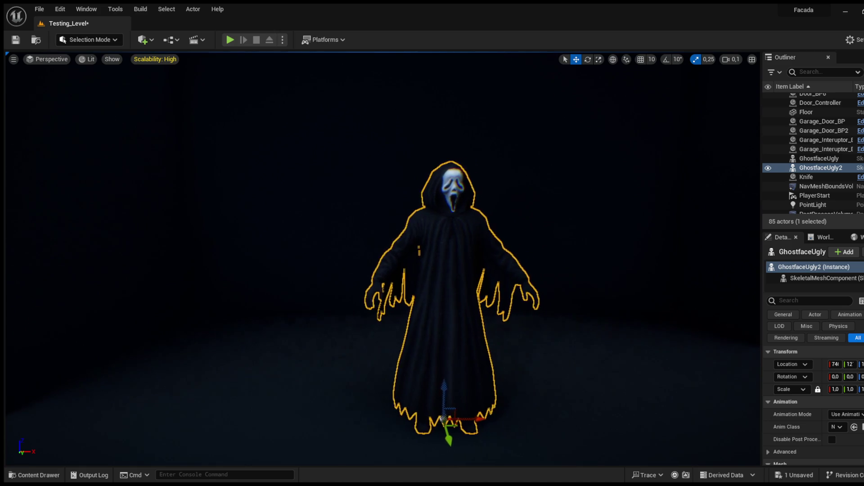
scroll(382, 259, "up", 1)
key("a")
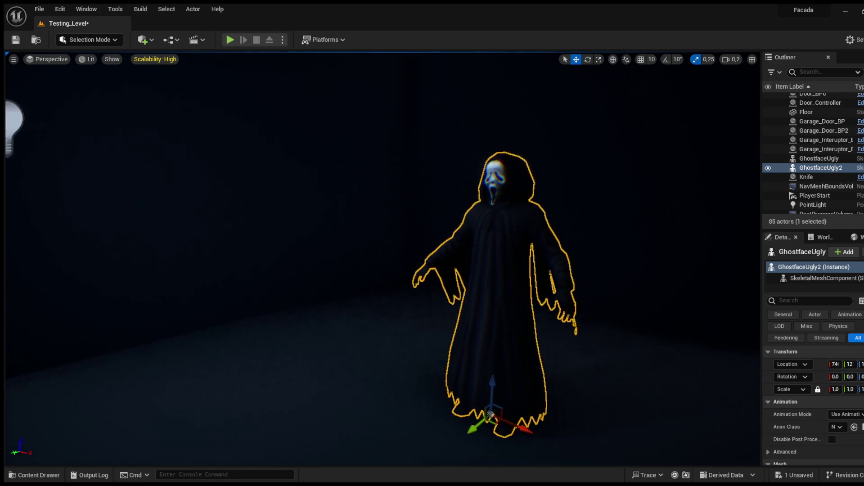
key("d")
key("a")
Step: Frame the ghost from a three-quarter angle, then add a cine camera raised above it
key("d")
scroll(453, 357, "down", 2)
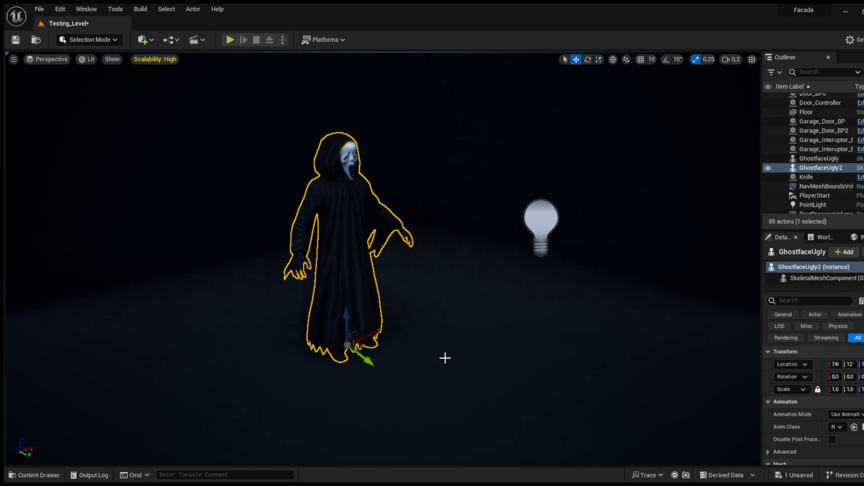
key("d")
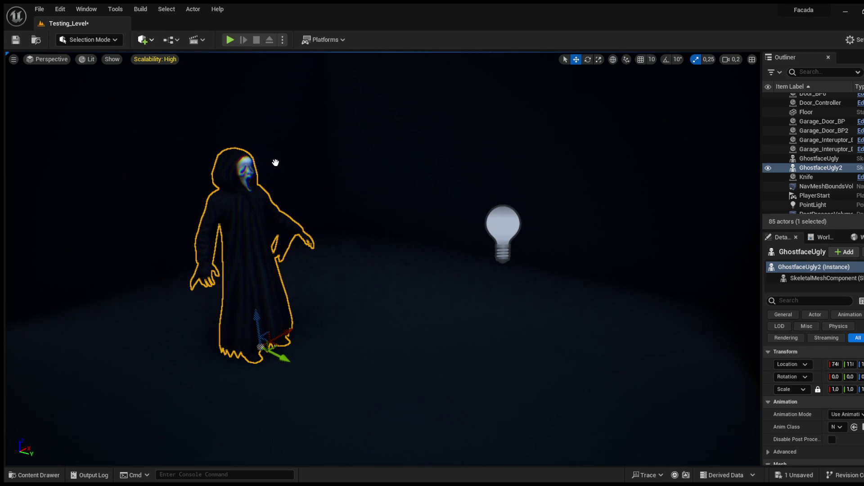
key("ctrl+v")
mouse_move(397, 303)
left_mouse_down()
mouse_move(390, 238)
mouse_move(405, 89)
left_mouse_up()
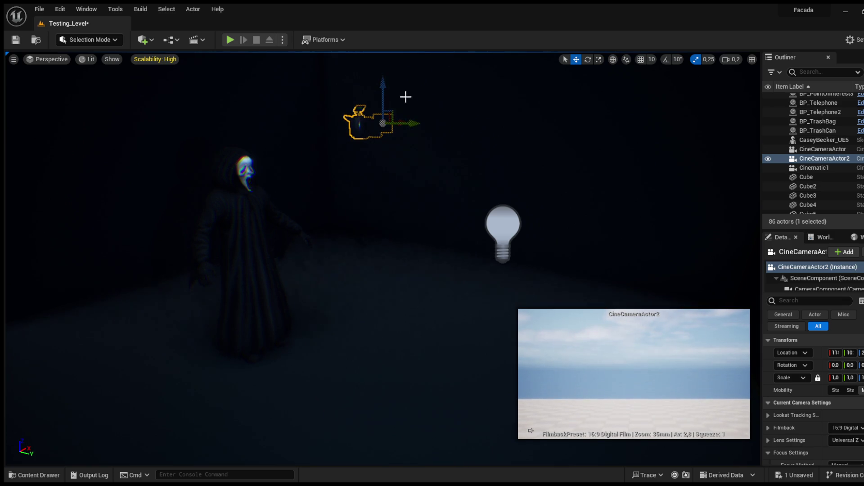
Step: Move CineCameraActor2 nearer the ghost, turn it about 80° toward it with angle snapping, and lower it
mouse_move(403, 121)
left_mouse_down()
mouse_move(278, 147)
mouse_move(189, 131)
mouse_move(525, 209)
mouse_move(597, 72)
left_mouse_up()
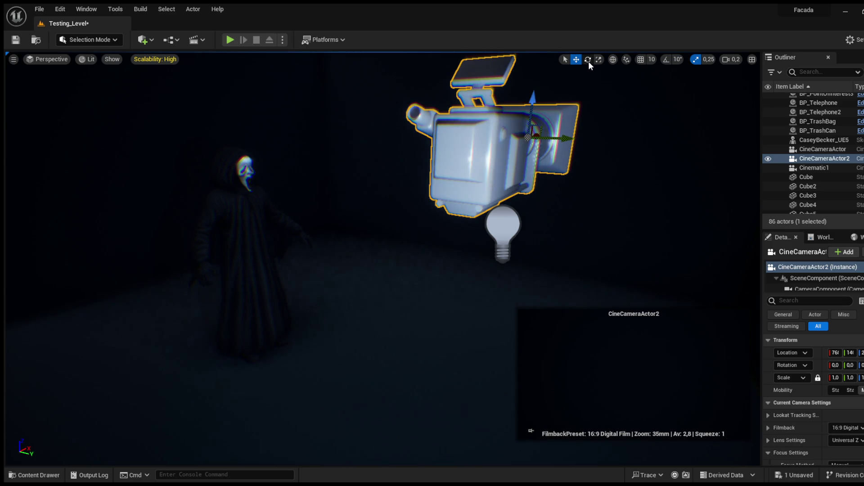
left_click(588, 59)
left_click(667, 59)
left_click_drag(525, 133, 459, 135)
left_click(576, 59)
mouse_move(538, 92)
left_mouse_down()
mouse_move(520, 235)
mouse_move(554, 172)
mouse_move(632, 75)
left_mouse_up()
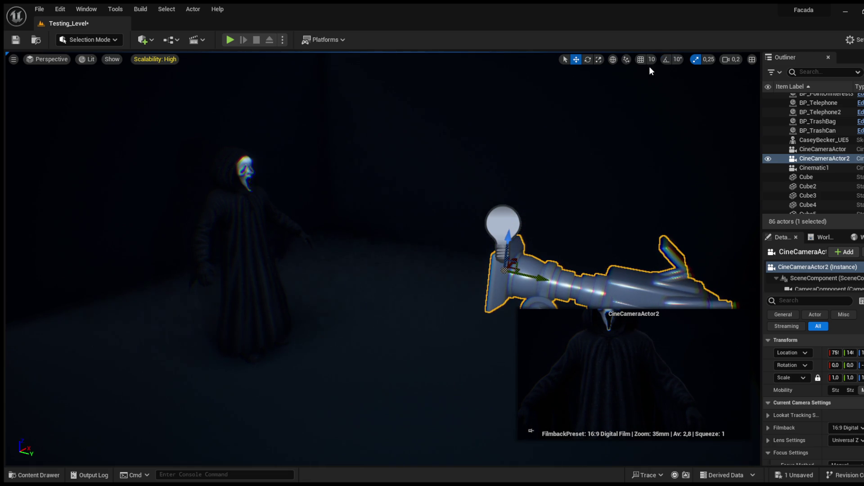
Step: Tilt and slide CineCameraActor2 so it looks down on the ghost, centred in frame
left_click(585, 60)
mouse_move(539, 226)
left_mouse_down()
mouse_move(494, 241)
mouse_move(496, 255)
mouse_move(507, 246)
mouse_move(506, 265)
left_mouse_up()
key("w")
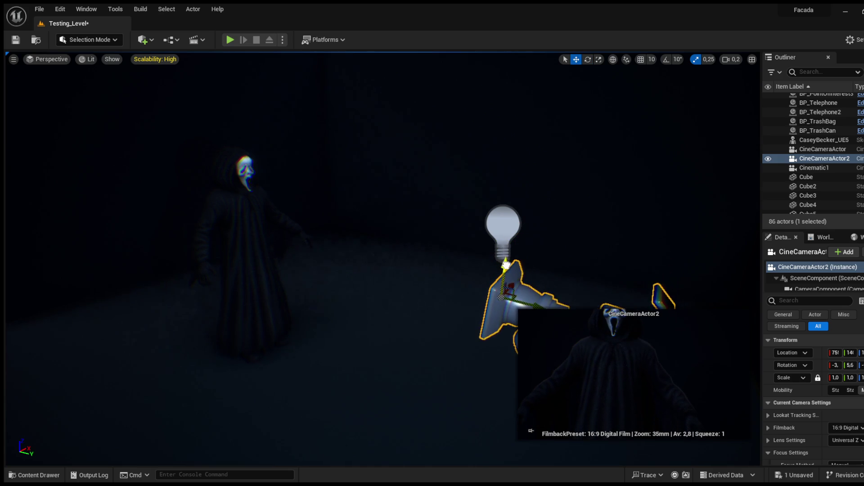
key("f")
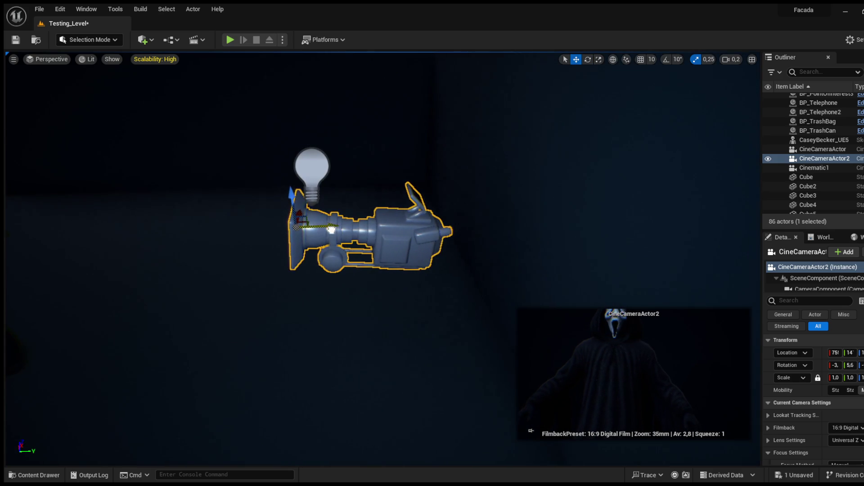
left_click(587, 59)
mouse_move(342, 238)
left_mouse_down()
mouse_move(347, 244)
mouse_move(316, 201)
mouse_move(307, 212)
left_mouse_up()
left_click(576, 60)
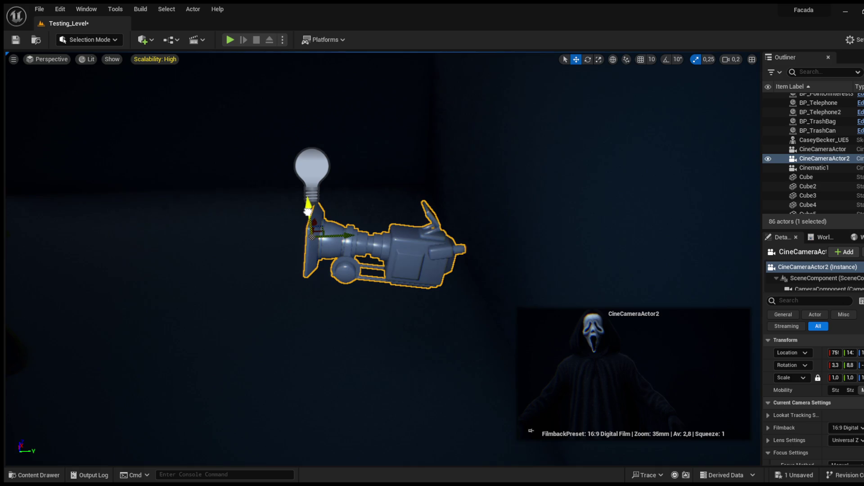
mouse_move(341, 235)
left_mouse_down()
mouse_move(370, 234)
mouse_move(284, 178)
left_mouse_up()
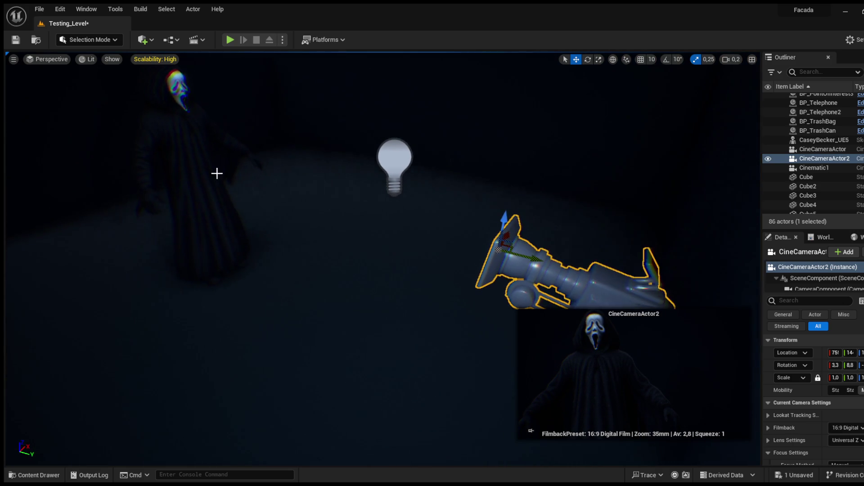
Step: Set GhostfaceUgly2's Animation Mode to Use Animation Asset and save the level
left_click(193, 163)
left_click(842, 414)
left_click(849, 430)
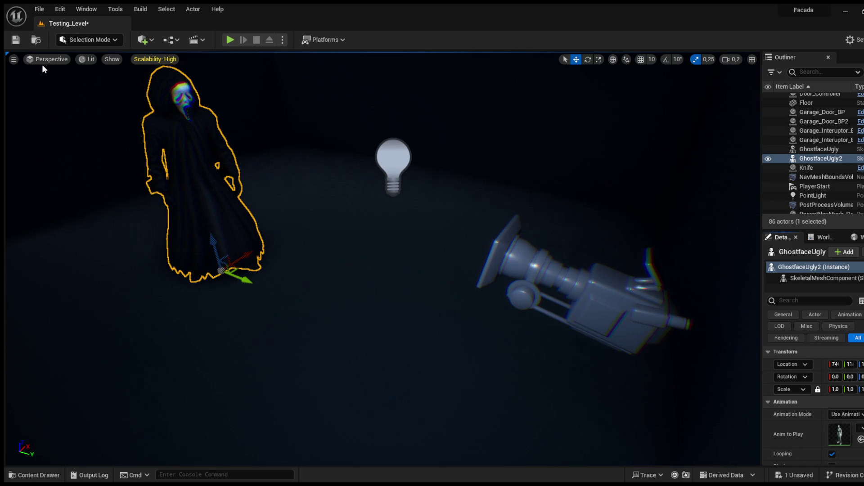
left_click(15, 40)
left_click(586, 270)
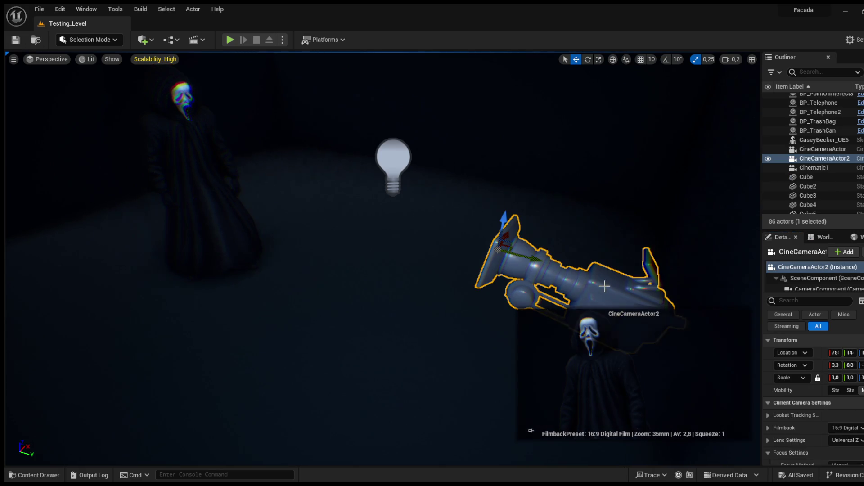
Step: Turn off Constrain Aspect Ratio on CineCameraActor2 using the Details search
mouse_move(515, 238)
left_mouse_down()
mouse_move(503, 237)
mouse_move(522, 237)
left_mouse_up()
scroll(828, 426, "down", 3)
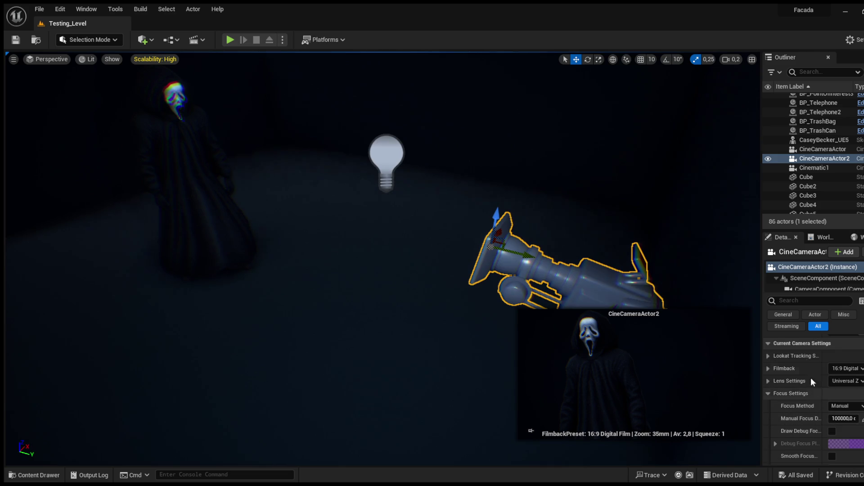
left_click(797, 302)
type("ca")
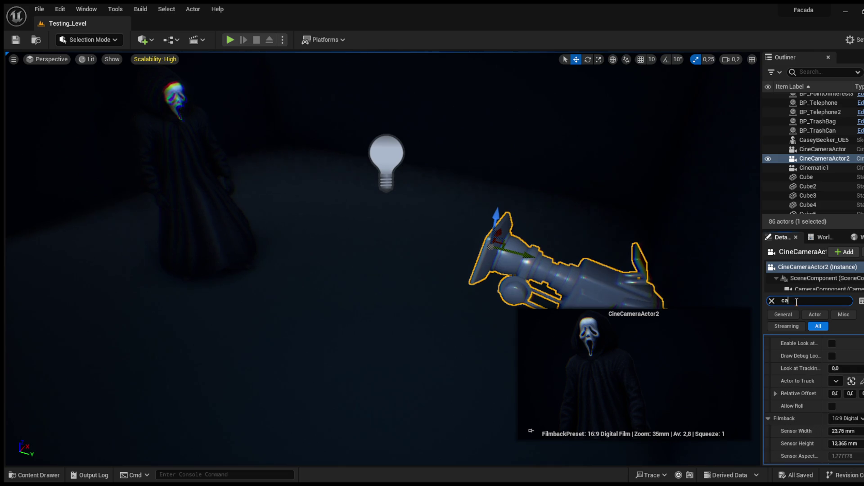
type("in")
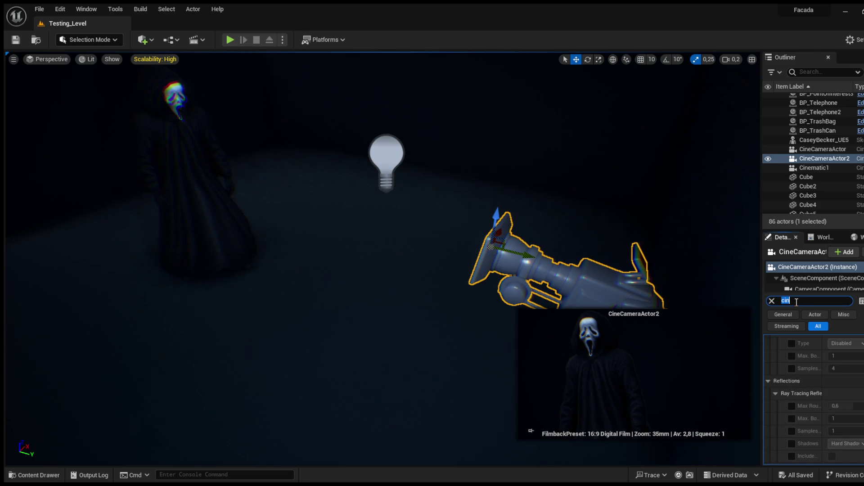
type("on")
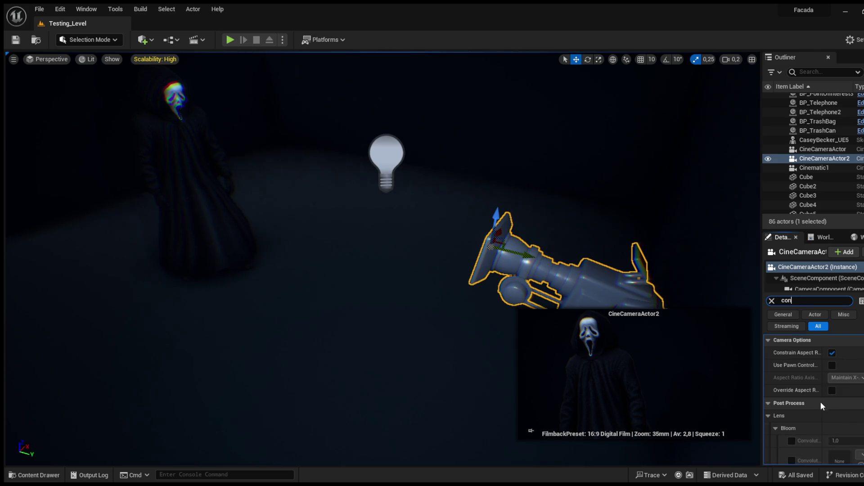
left_click(832, 351)
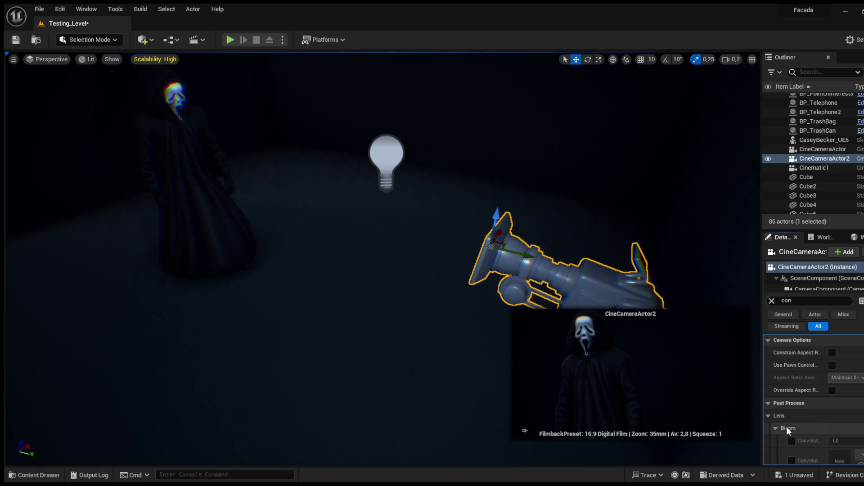
left_click(773, 301)
Step: Sample the camera's manual focus distance from the ghost figure in the scene
scroll(774, 426, "down", 4)
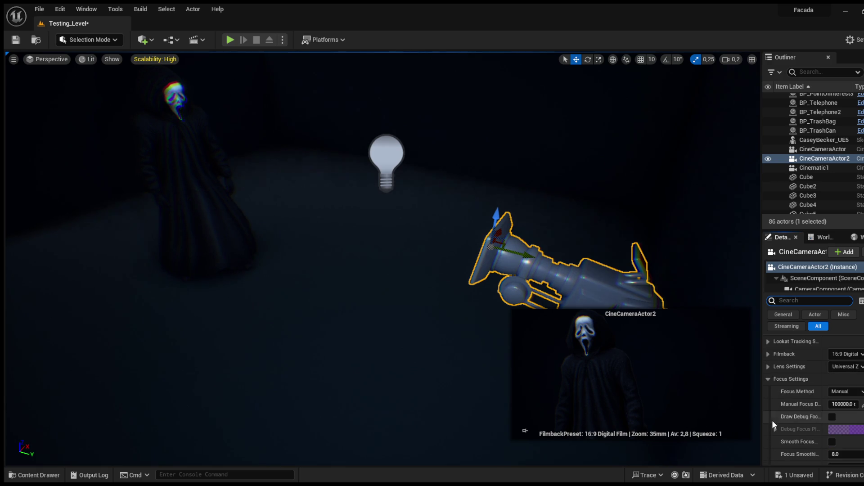
left_click(860, 404)
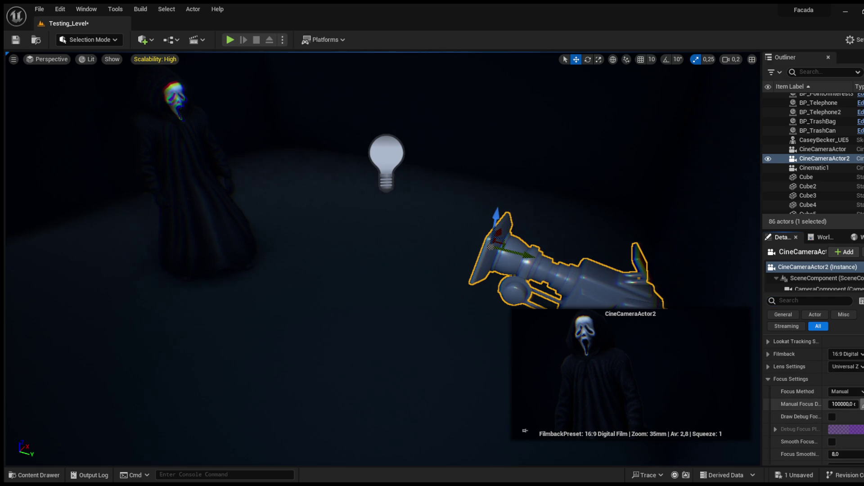
left_click(220, 183)
left_click(860, 404)
left_click_drag(762, 404, 724, 404)
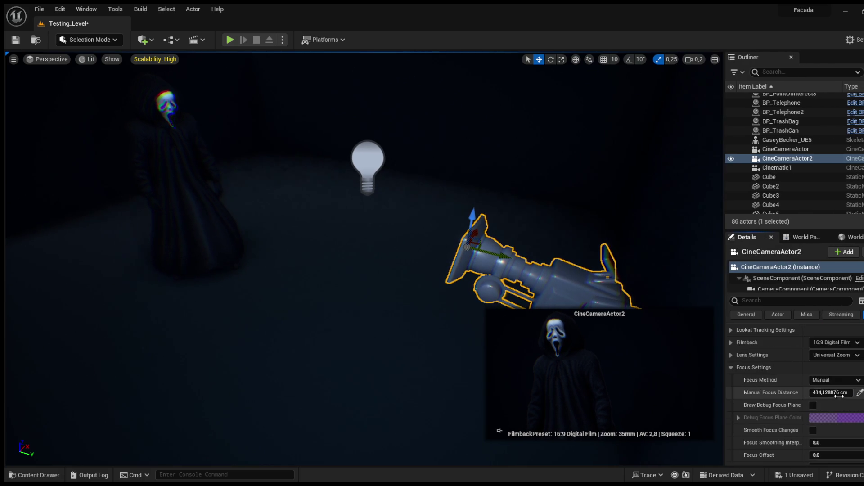
scroll(782, 401, "down", 3)
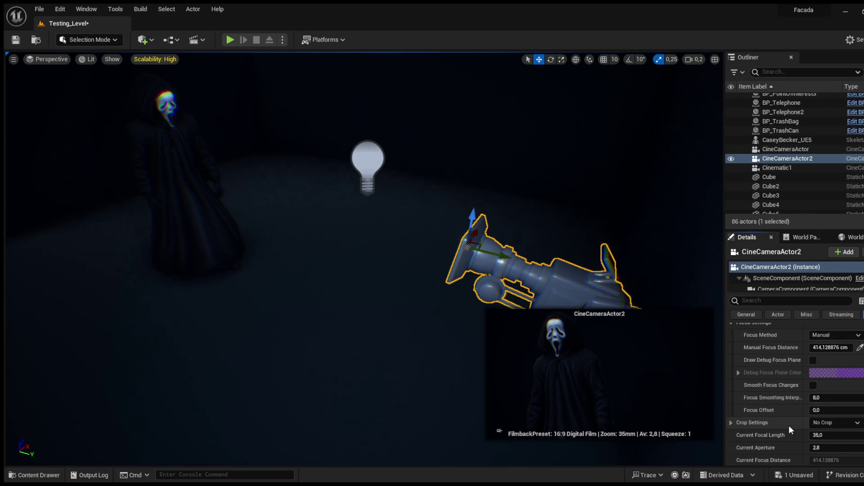
scroll(792, 430, "down", 1)
Step: Set the focal length to 40 mm and manual focus distance to 350 cm, then save
left_click(827, 405)
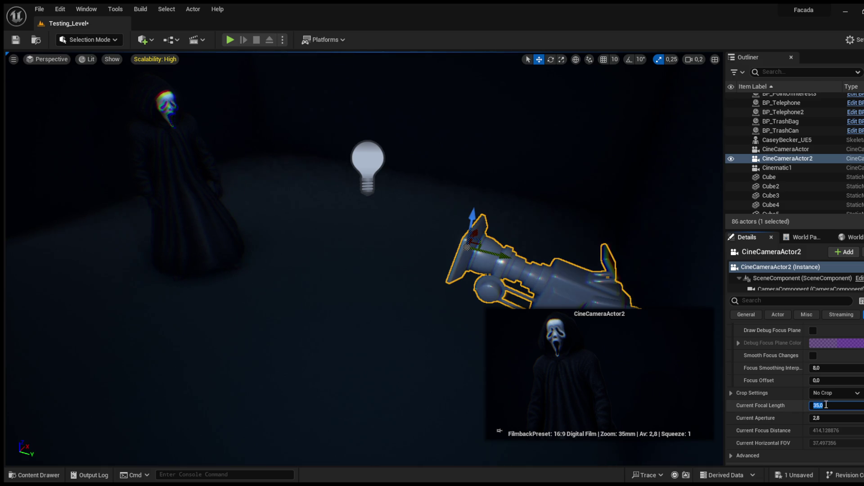
type("40")
key("Return")
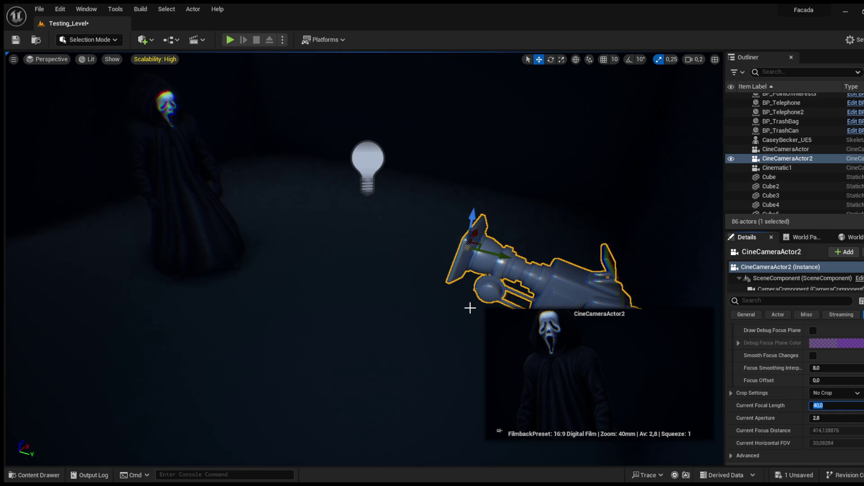
left_click_drag(461, 234, 462, 227)
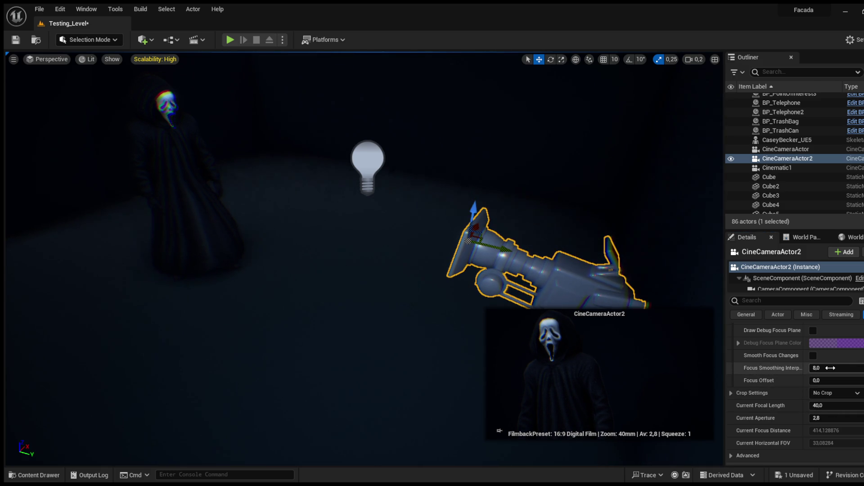
scroll(799, 367, "up", 3)
left_click(829, 364)
type("400")
key("Return")
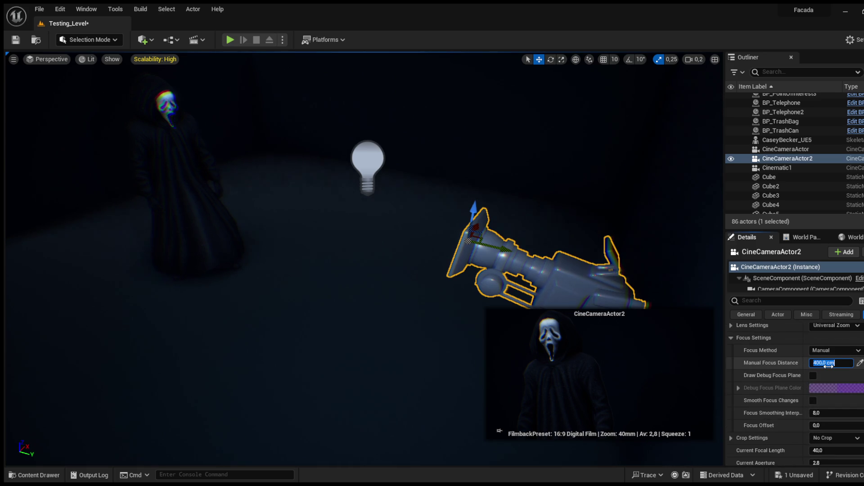
type("350")
key("Return")
left_click(21, 41)
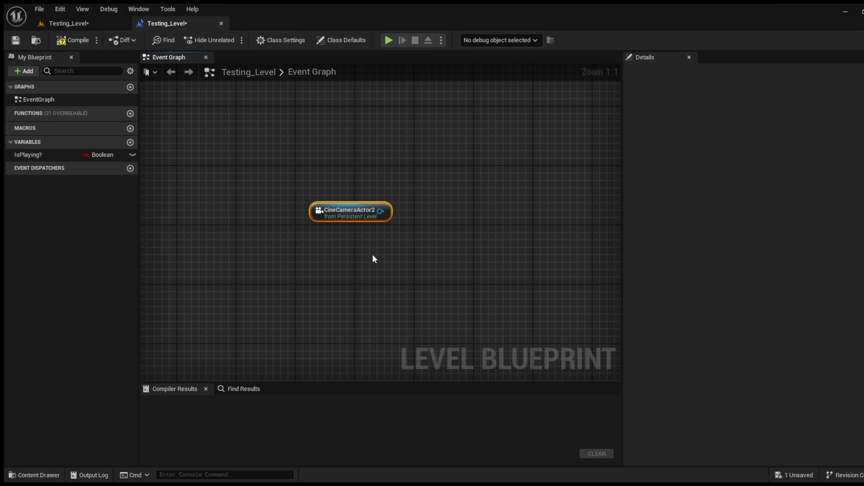
Step: Wire Event BeginPlay to Set View Target with Blend using Get Player Controller and CineCameraActor2
key("ctrl+v")
left_click_drag(387, 255, 317, 241)
left_click_drag(402, 259, 450, 229)
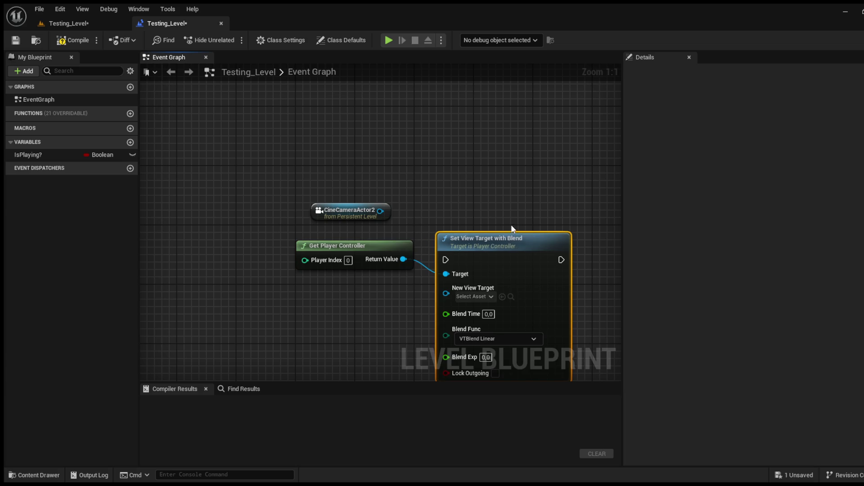
left_click_drag(446, 294, 380, 211)
left_click_drag(508, 249, 507, 160)
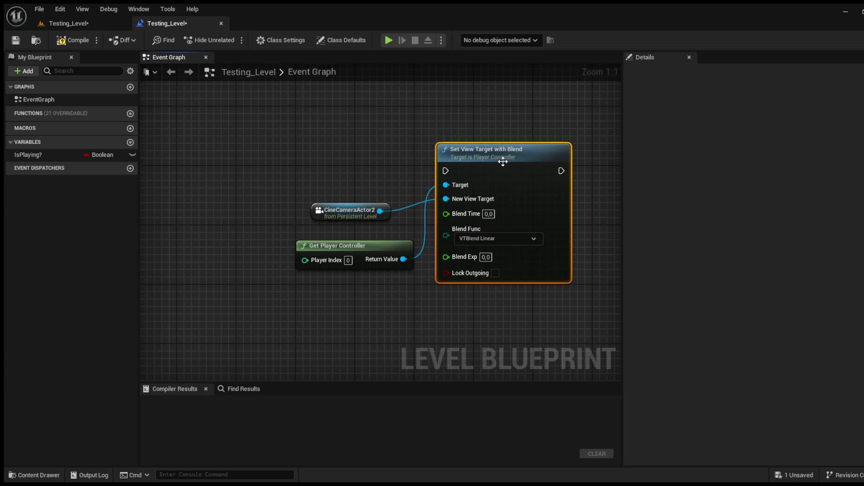
left_click_drag(446, 171, 241, 154)
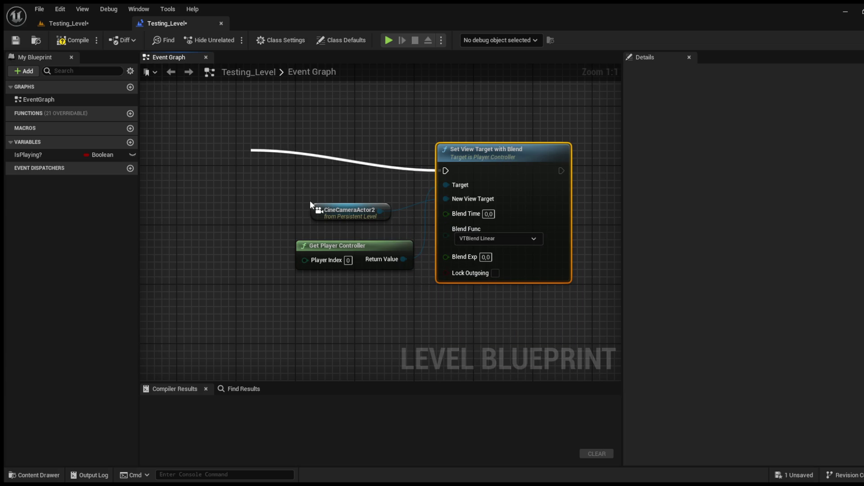
left_click(306, 225)
Step: Compile the Level Blueprint and save Testing_Level
left_click(66, 40)
left_click(77, 22)
left_click(17, 41)
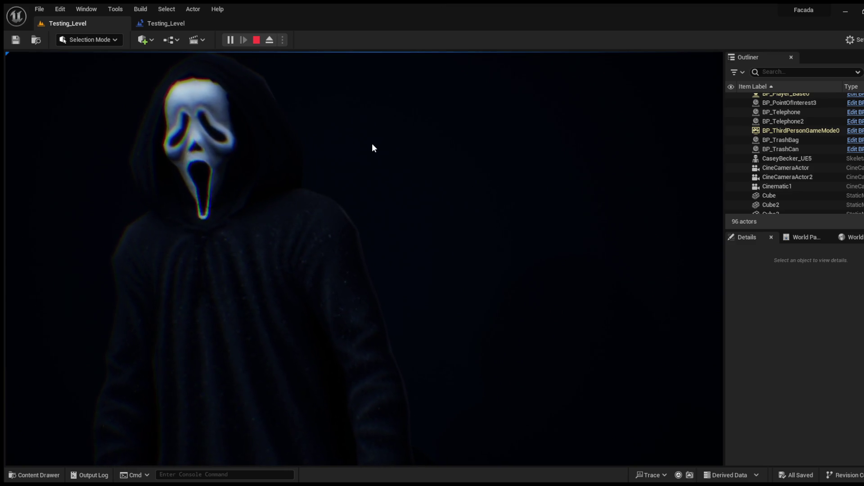
Step: Stop play, uncheck Cast Shadow on GhostfaceUgly2, and play the level again
key("Escape")
left_click(324, 288)
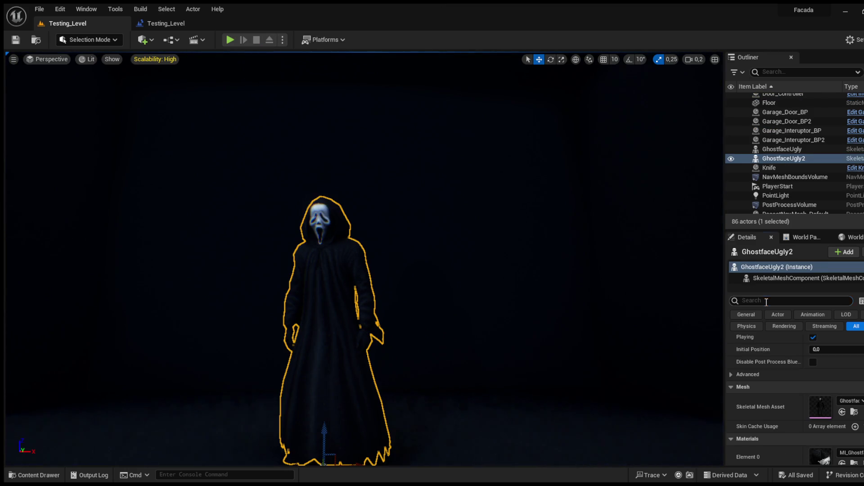
scroll(813, 376, "up", 2)
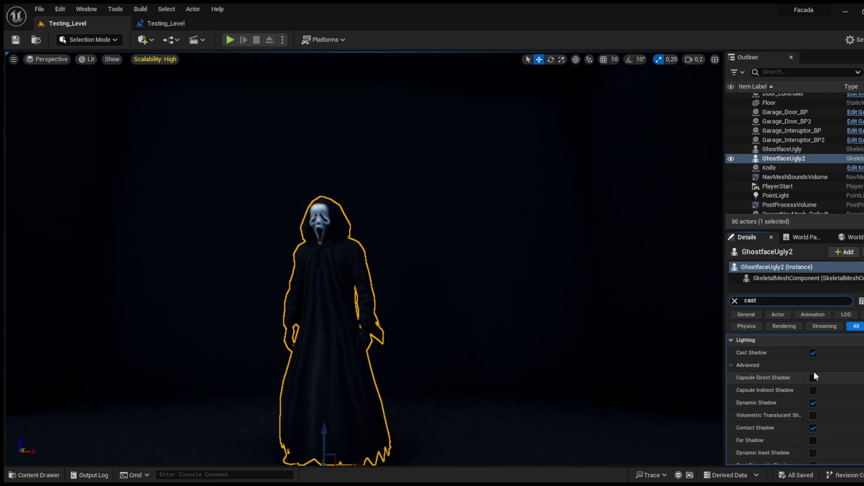
left_click(813, 353)
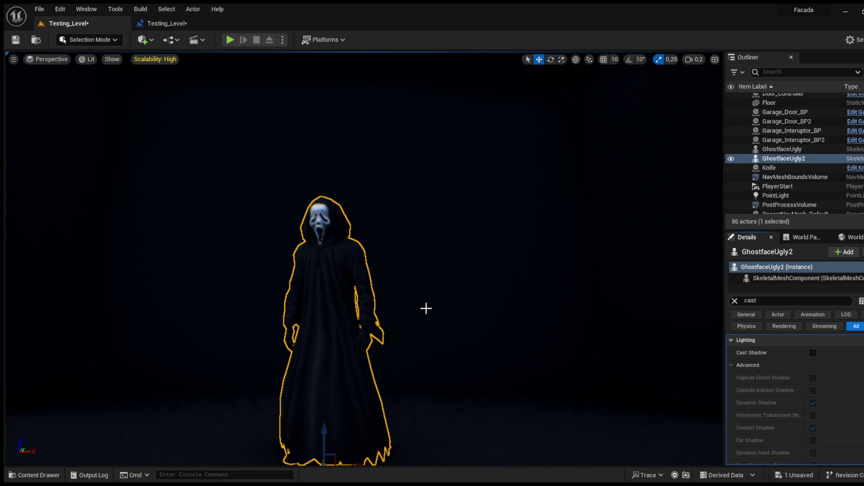
left_click(233, 37)
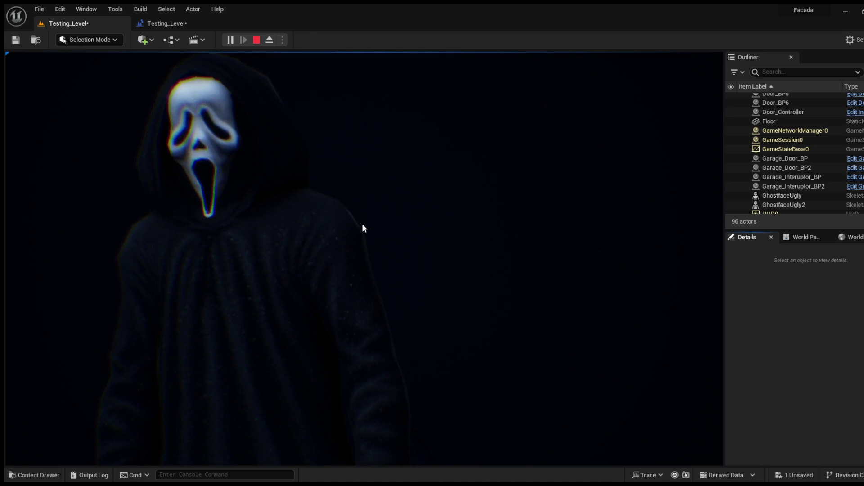
Step: End the play session and open the LevelSequences folder in the Content Drawer
key("Escape")
left_click(36, 475)
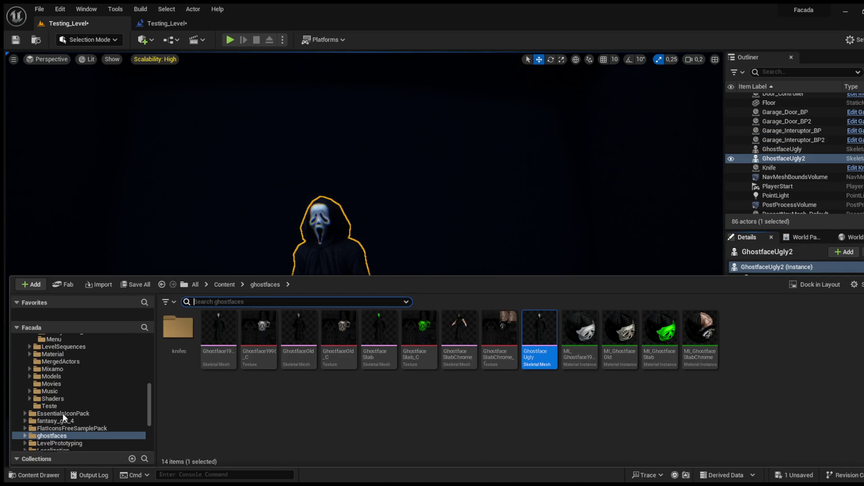
scroll(59, 391, "down", 5)
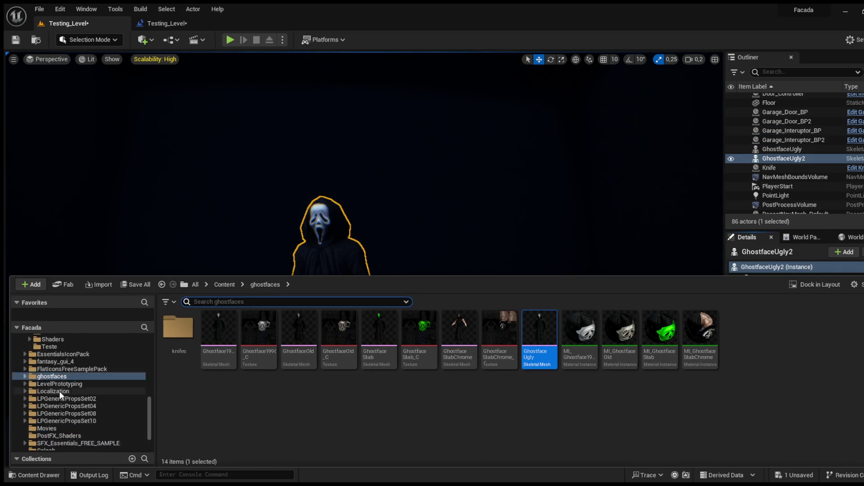
scroll(51, 376, "down", 3)
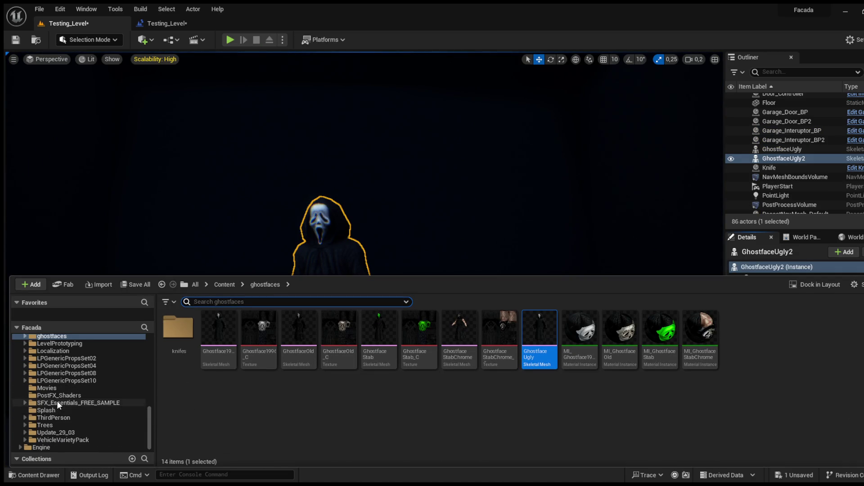
scroll(56, 400, "down", 4)
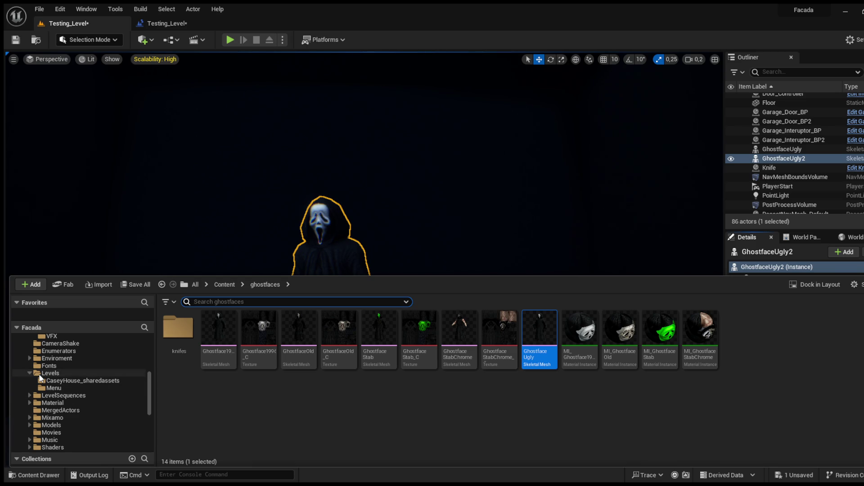
left_click(61, 396)
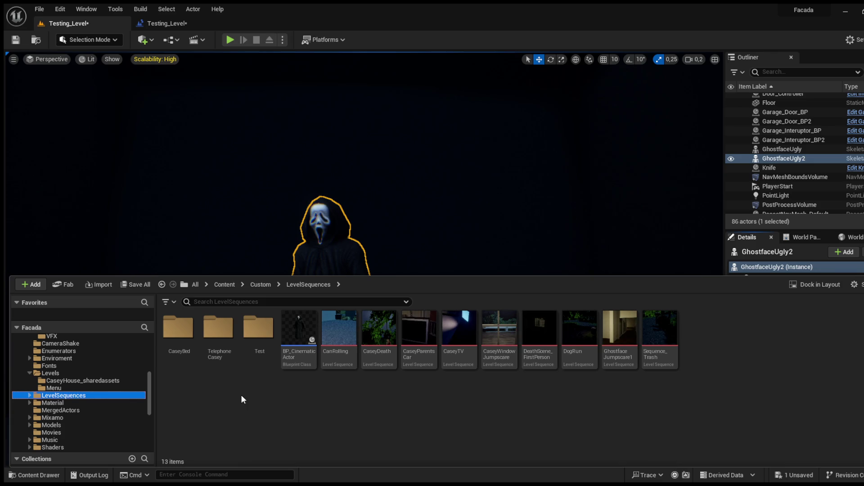
Step: Create a Renders folder in LevelSequences and open the Render_Ghost1 sequence in Sequencer
key("ctrl+shift+n")
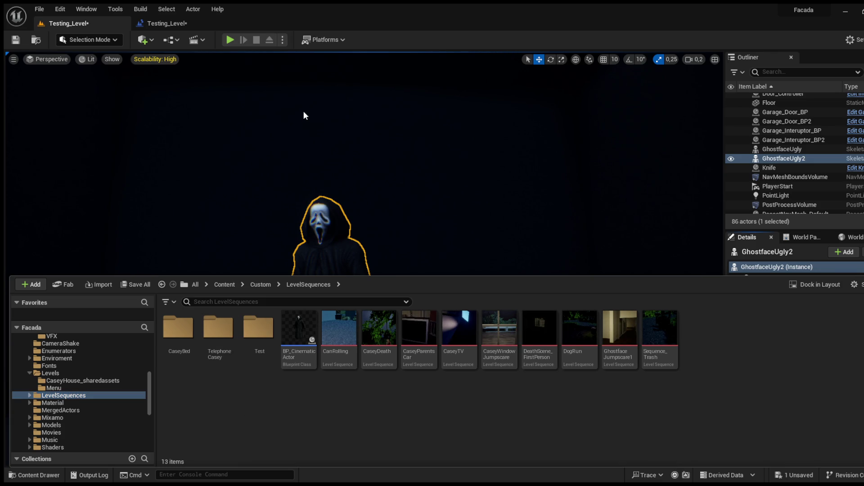
type("Renders")
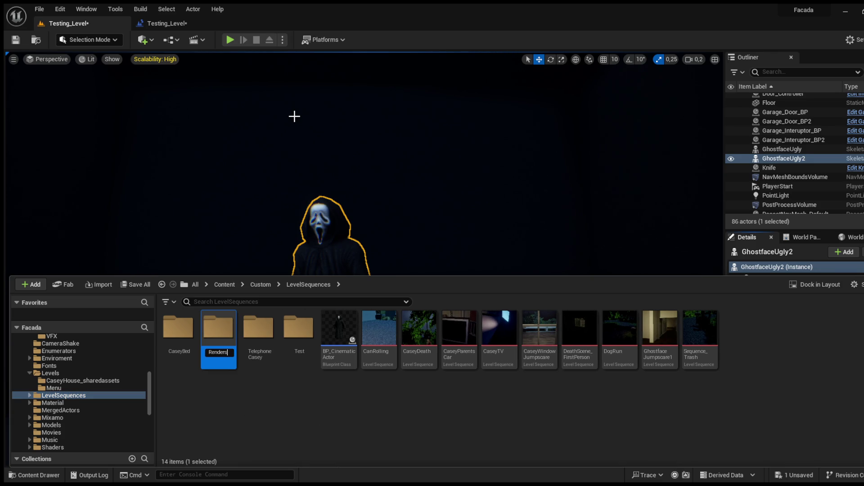
key("Return")
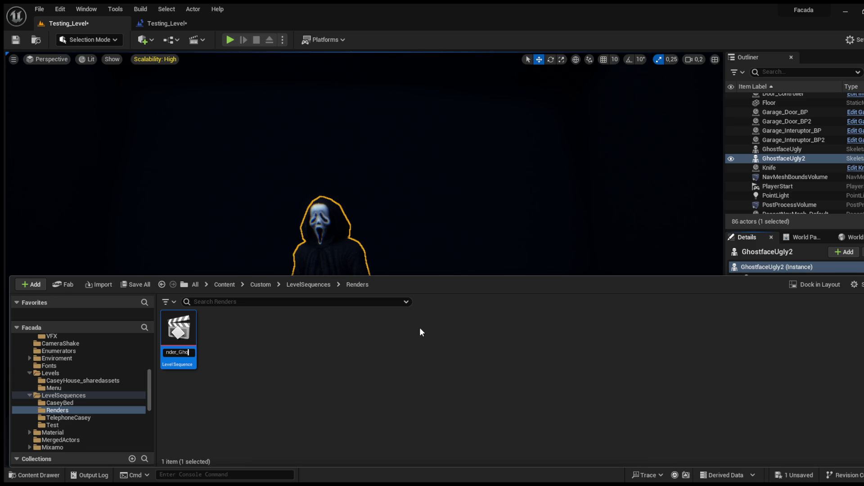
key("Return")
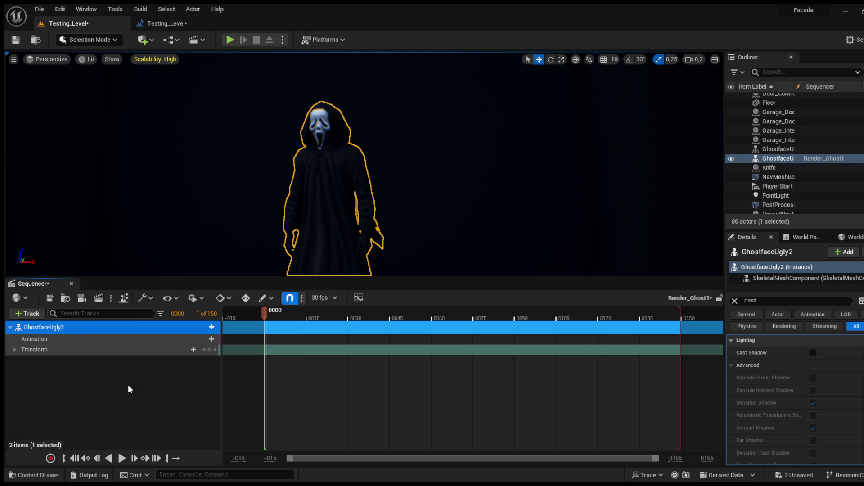
left_click(32, 478)
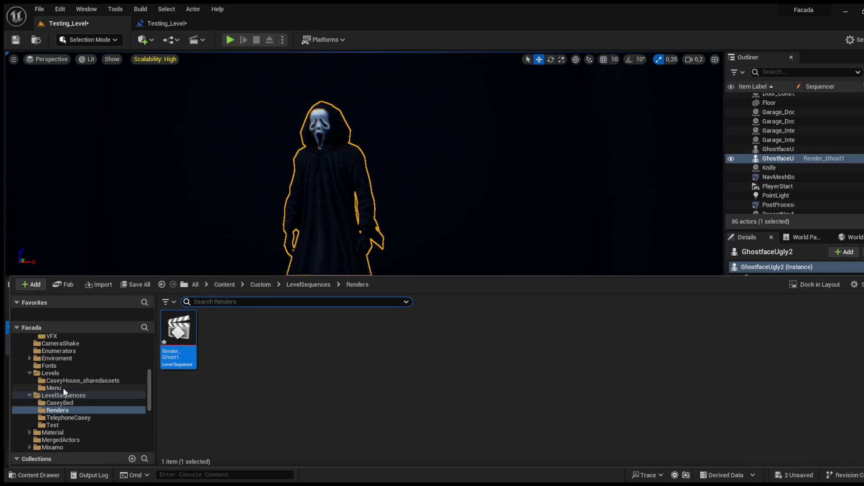
Step: Look for the knife through the Interactives, Items, Enemy and Custom folders, searching 'knica'
left_click(29, 373)
scroll(30, 379, "up", 5)
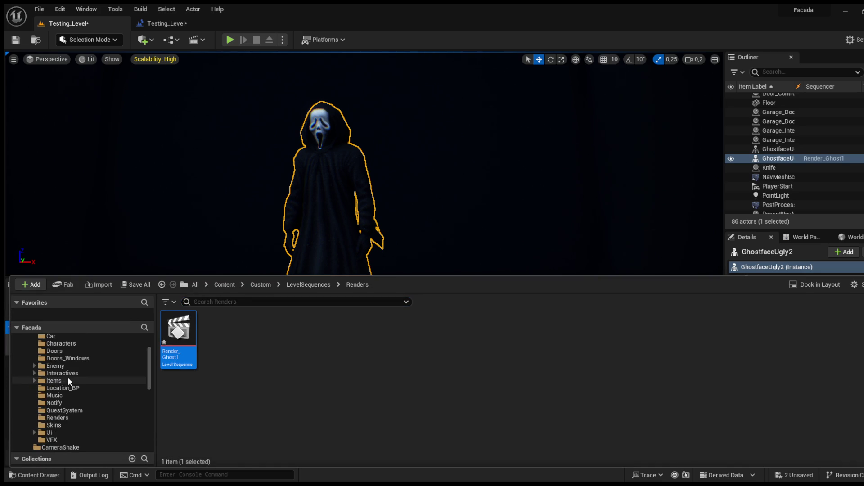
left_click(67, 375)
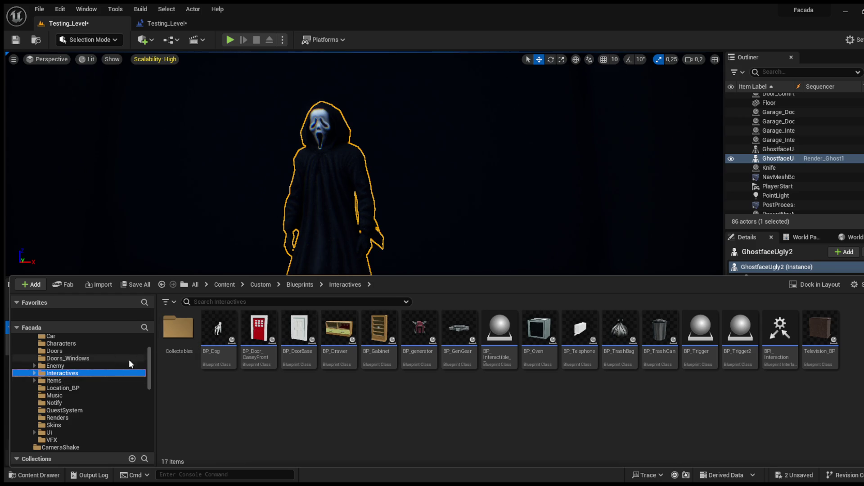
left_click(55, 382)
left_click(64, 366)
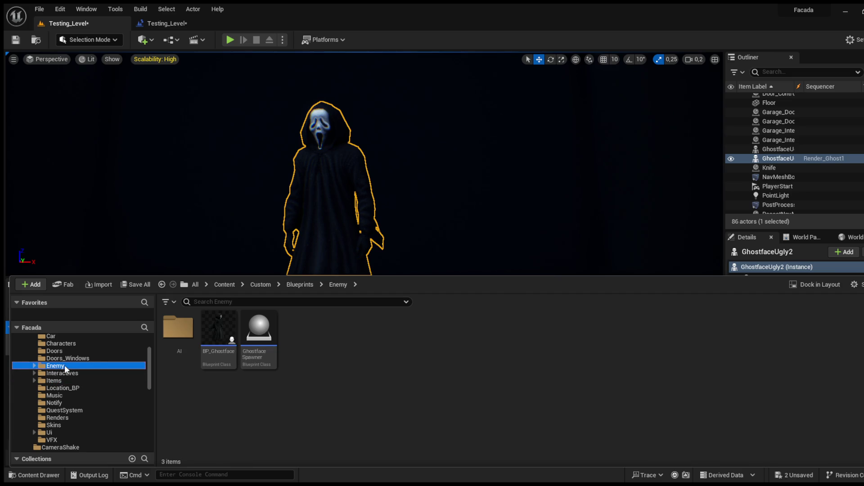
left_click(182, 344)
mouse_move(183, 343)
left_mouse_down()
mouse_move(310, 287)
mouse_move(345, 283)
left_mouse_up()
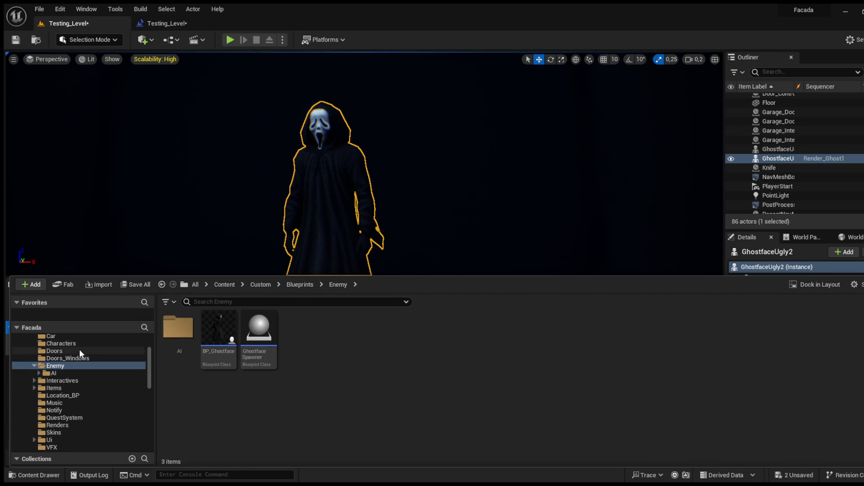
scroll(76, 353, "up", 3)
left_click(53, 369)
left_click(220, 302)
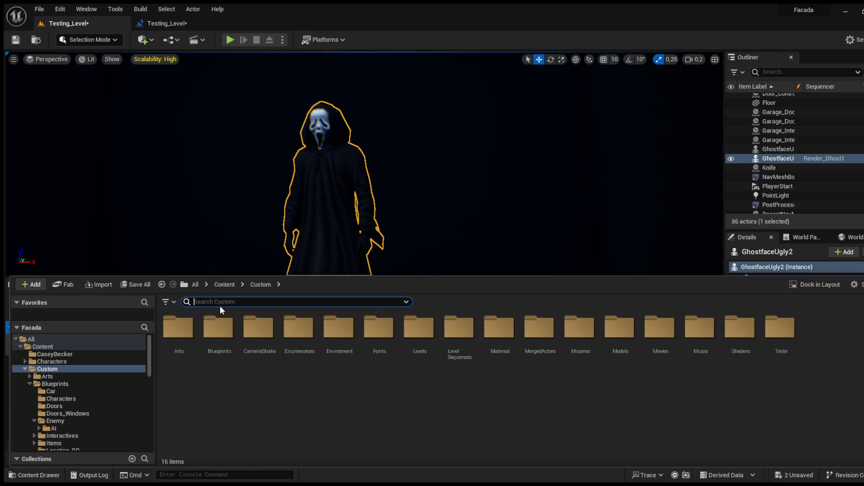
type("kni")
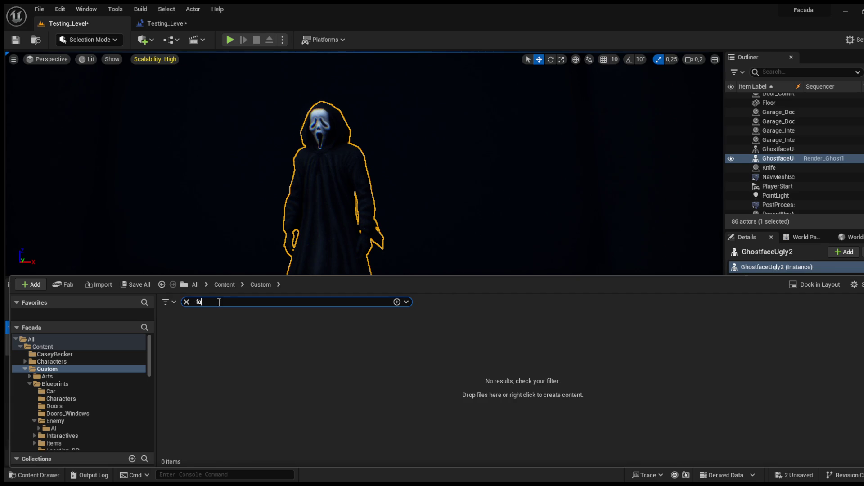
type("ca")
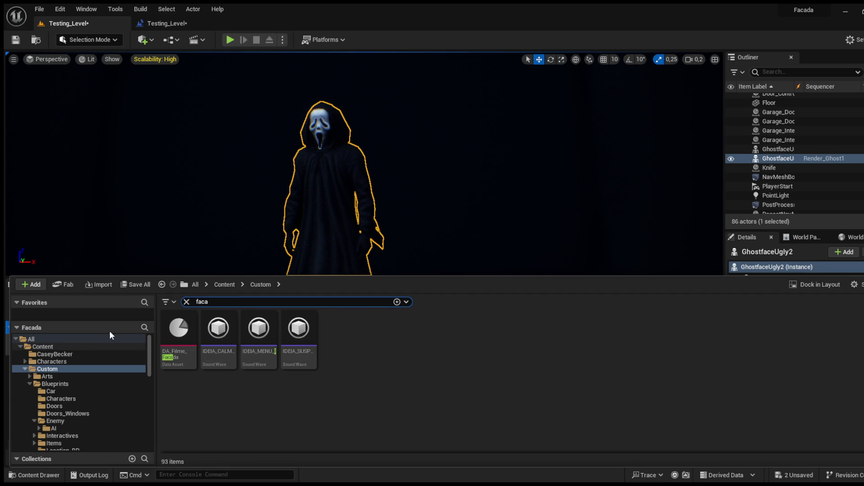
Step: Go to Characters > Ghostface > Knife01 and select the Knife blueprint
left_click(48, 363)
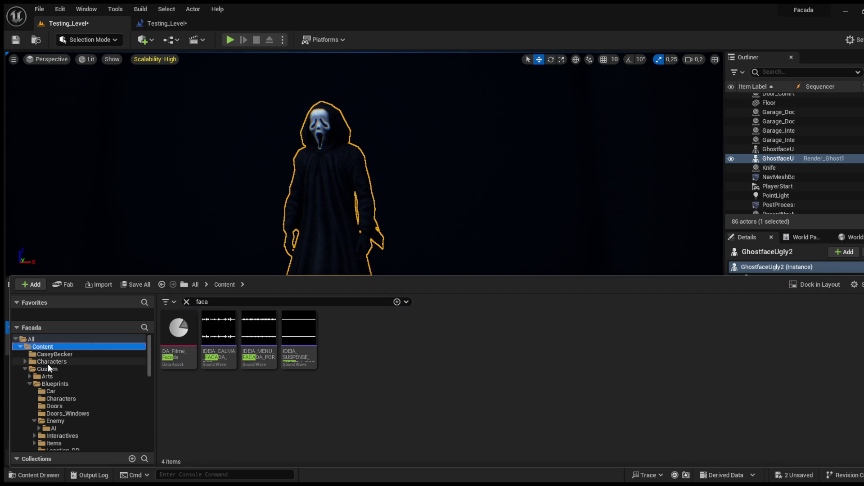
left_click(186, 301)
double_click(179, 330)
double_click(218, 333)
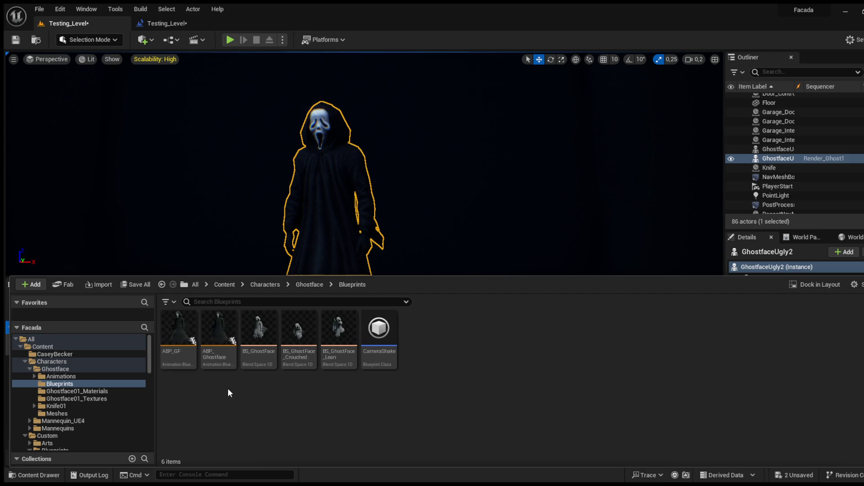
left_click(306, 284)
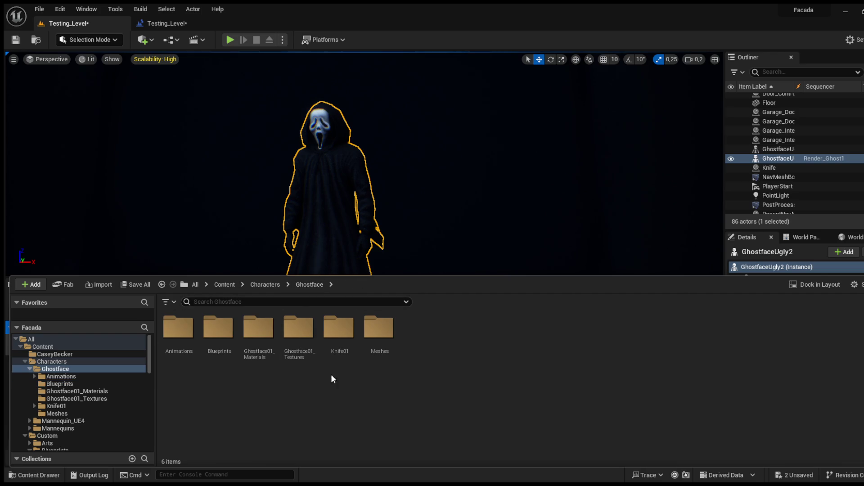
double_click(338, 328)
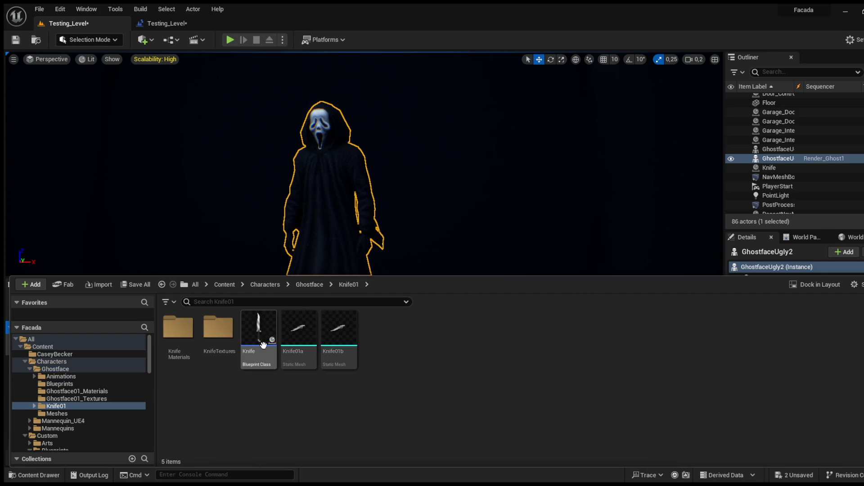
scroll(67, 389, "down", 5)
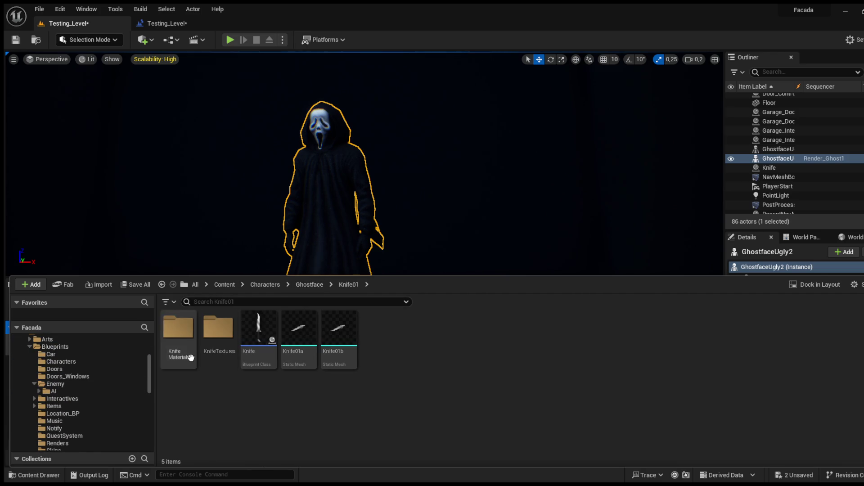
left_click(259, 334)
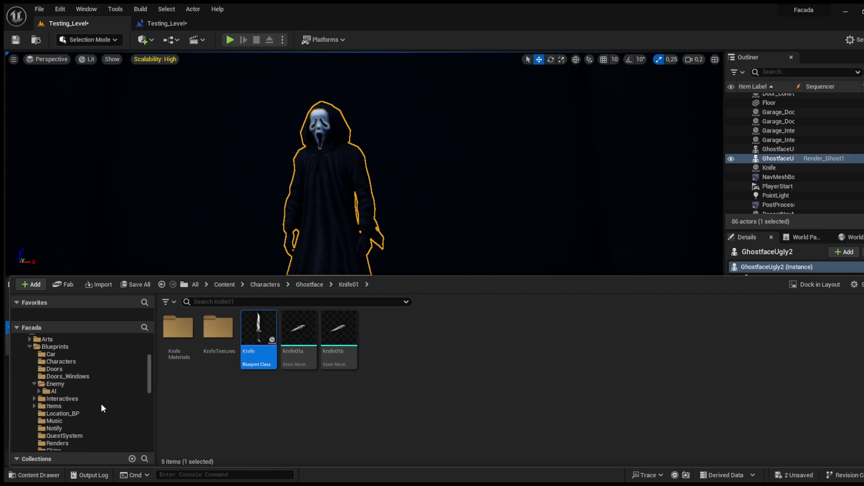
Step: Place the Knife blueprint in the level and add Knife2 to the Render_Ghost1 sequence
left_click(52, 385)
mouse_move(258, 328)
left_mouse_down()
mouse_move(228, 179)
mouse_move(291, 265)
mouse_move(350, 208)
mouse_move(326, 205)
left_mouse_up()
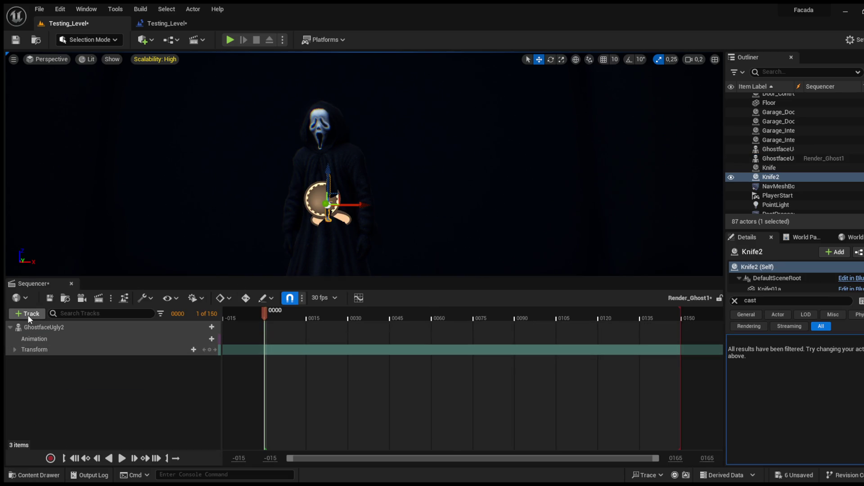
left_click_drag(196, 276, 177, 363)
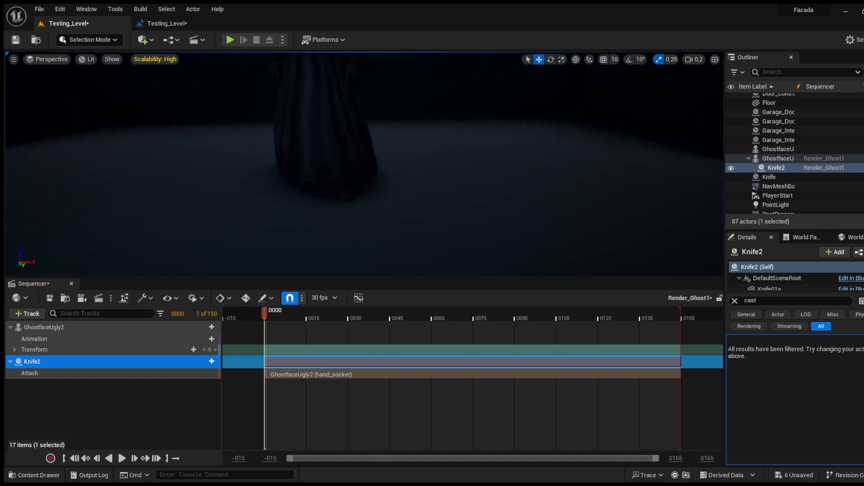
Step: Navigate toward the ghost and frame Knife2 in the viewport
scroll(364, 164, "down", 1)
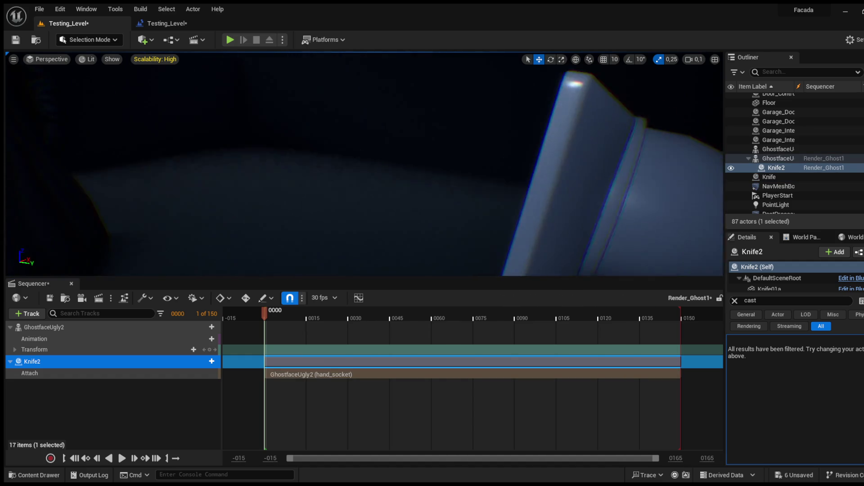
scroll(364, 165, "up", 2)
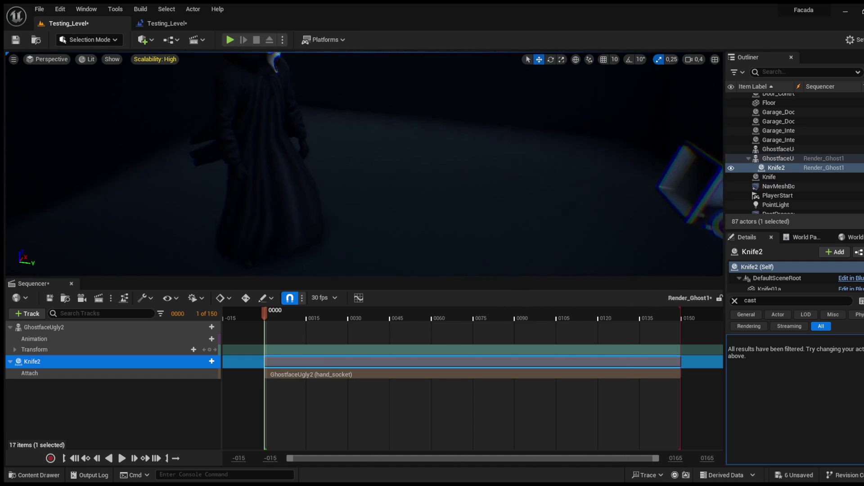
mouse_move(364, 164)
left_mouse_down()
mouse_move(342, 162)
mouse_move(378, 167)
mouse_move(405, 153)
mouse_move(397, 180)
mouse_move(69, 272)
left_mouse_up()
mouse_move(247, 183)
left_mouse_down()
mouse_move(255, 144)
mouse_move(307, 153)
mouse_move(270, 162)
mouse_move(279, 149)
mouse_move(288, 154)
left_mouse_up()
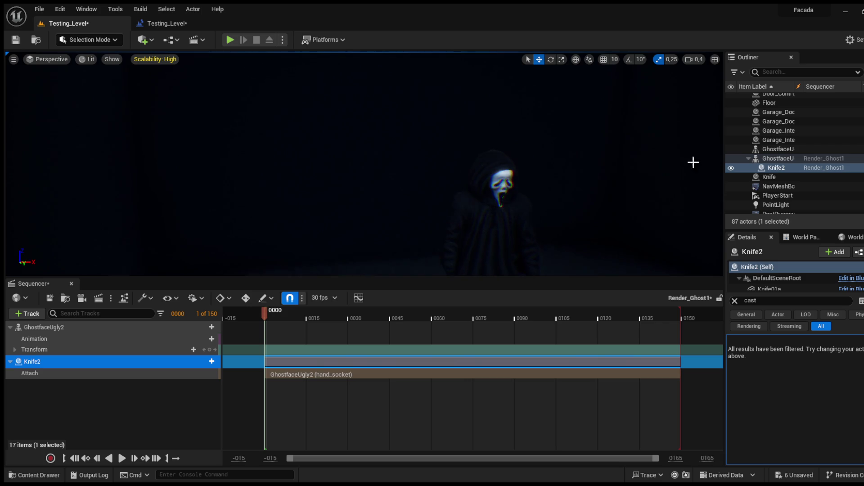
double_click(771, 167)
Step: Lower Knife2 to mid-wall height, then raise it back up
mouse_move(349, 221)
left_mouse_down()
mouse_move(349, 67)
mouse_move(349, 257)
mouse_move(344, 67)
mouse_move(344, 271)
mouse_move(384, 56)
left_mouse_up()
mouse_move(358, 86)
left_mouse_down()
mouse_move(325, 144)
mouse_move(331, 133)
mouse_move(333, 142)
left_mouse_up()
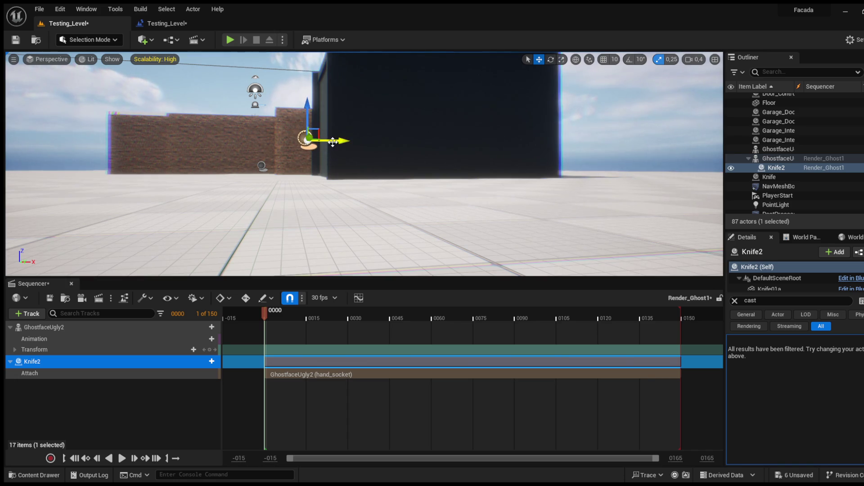
key("f")
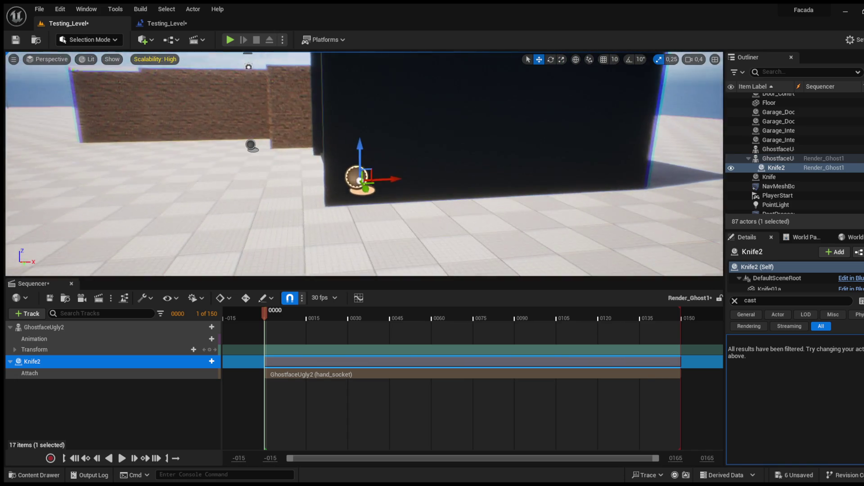
left_click_drag(373, 230, 346, 116)
Step: Slide Knife2 left into Ghostface's hand and select GhostfaceUgly2 for control-rig posing
left_click_drag(226, 180, 441, 177)
left_click_drag(226, 180, 226, 180)
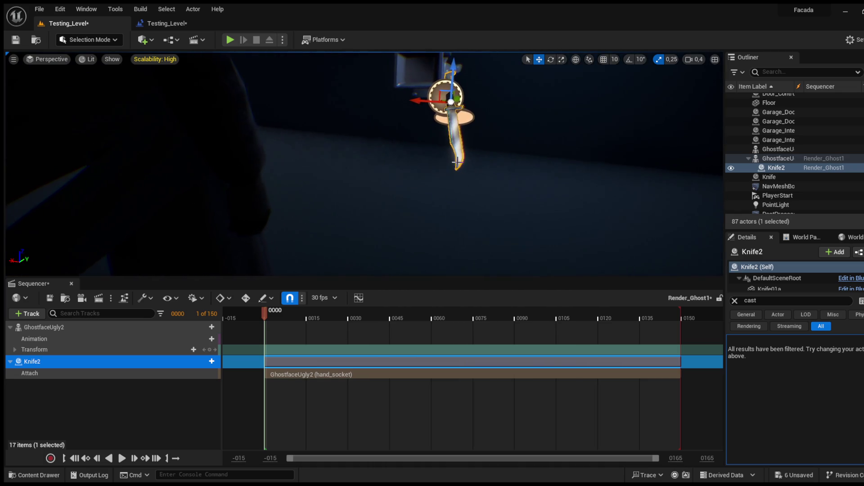
mouse_move(446, 97)
left_mouse_down()
mouse_move(376, 100)
mouse_move(295, 141)
left_mouse_up()
key("f")
mouse_move(405, 144)
left_mouse_down()
mouse_move(381, 141)
mouse_move(387, 124)
mouse_move(369, 158)
mouse_move(402, 169)
mouse_move(401, 177)
left_mouse_up()
left_click(380, 156)
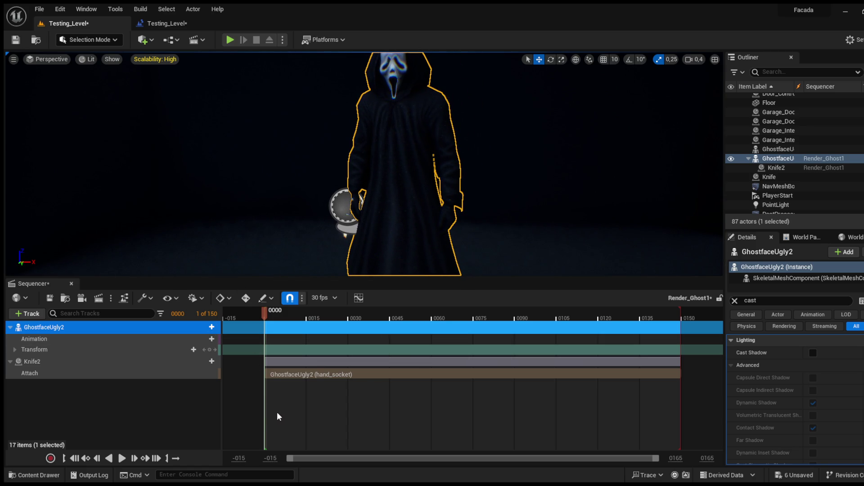
key("shift+8")
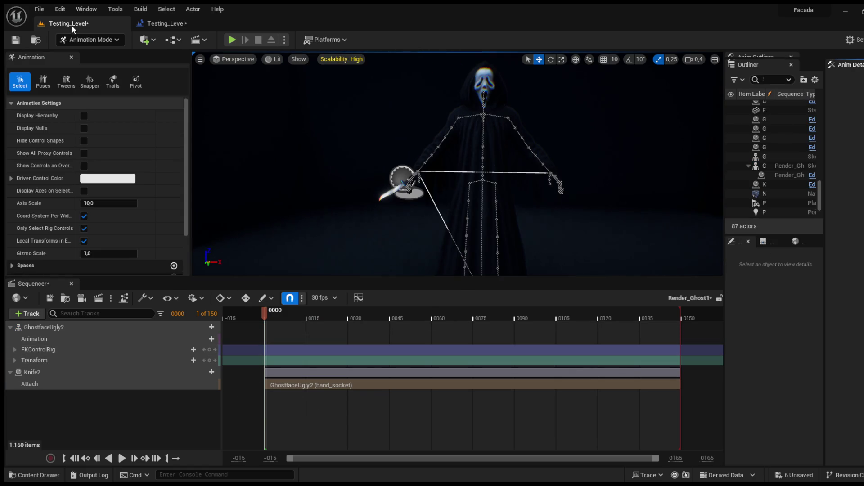
Step: Key the FKControlRig pose at frame 0000 and rotate the left upper arm down
left_click_drag(451, 171, 450, 146)
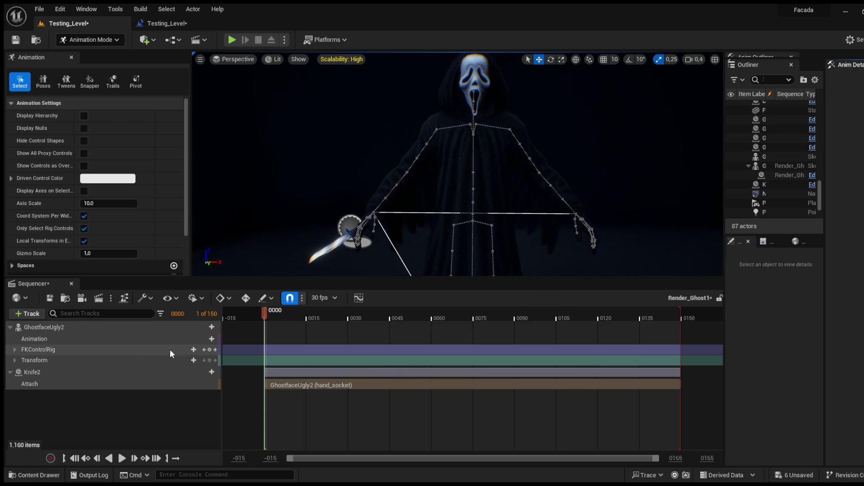
left_click(212, 351)
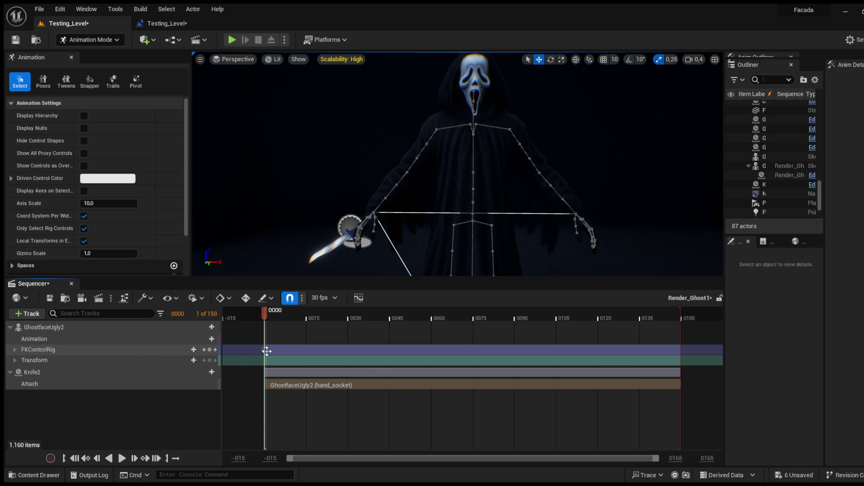
left_click(513, 138)
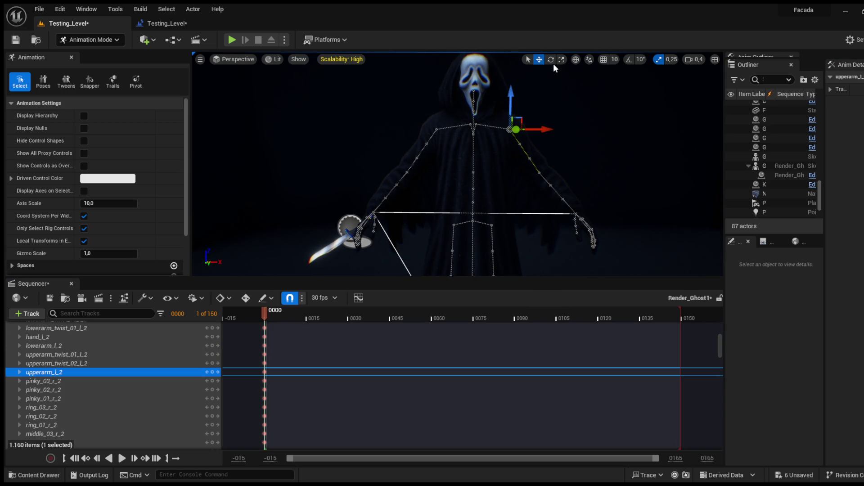
key("e")
left_click_drag(564, 129, 556, 160)
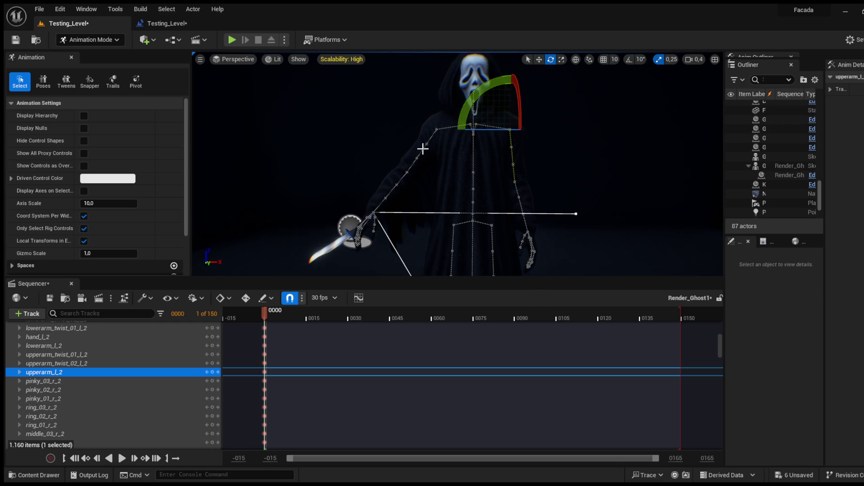
Step: Raise the right arm and knife overhead and adjust the left upper arm's rotation
left_click(420, 150)
mouse_move(430, 114)
left_mouse_down()
mouse_move(427, 148)
mouse_move(444, 126)
left_mouse_up()
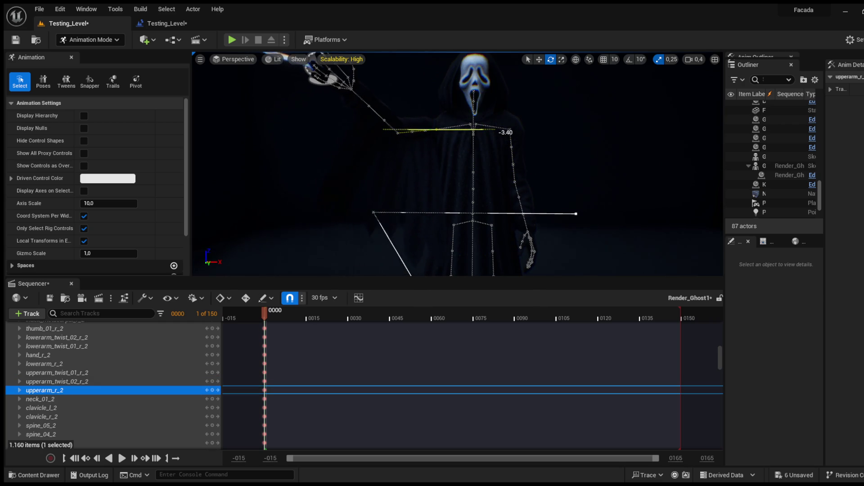
scroll(457, 164, "down", 1)
left_click(471, 176)
left_click_drag(523, 174, 529, 168)
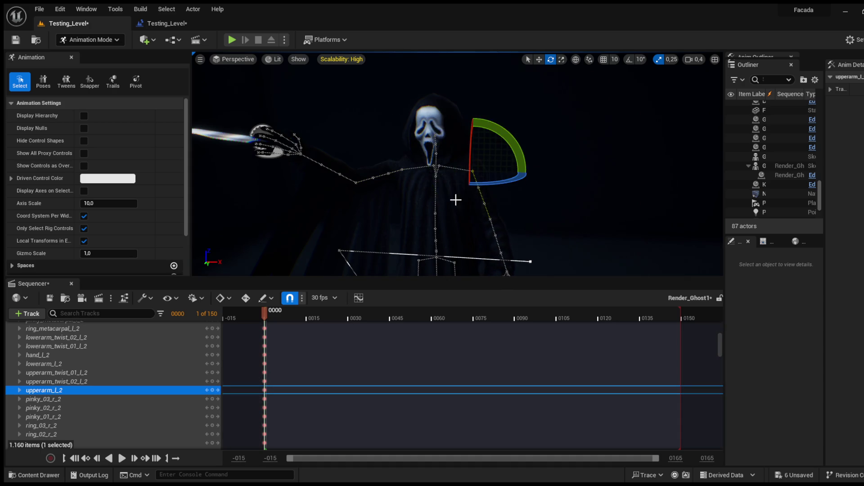
Step: Twist the torso at spine_04_2 and tilt and rotate neck_02_2
scroll(421, 203, "down", 1)
left_click(407, 193)
mouse_move(408, 174)
left_mouse_down()
mouse_move(403, 157)
mouse_move(402, 172)
left_mouse_up()
left_click(407, 212)
left_click(385, 148)
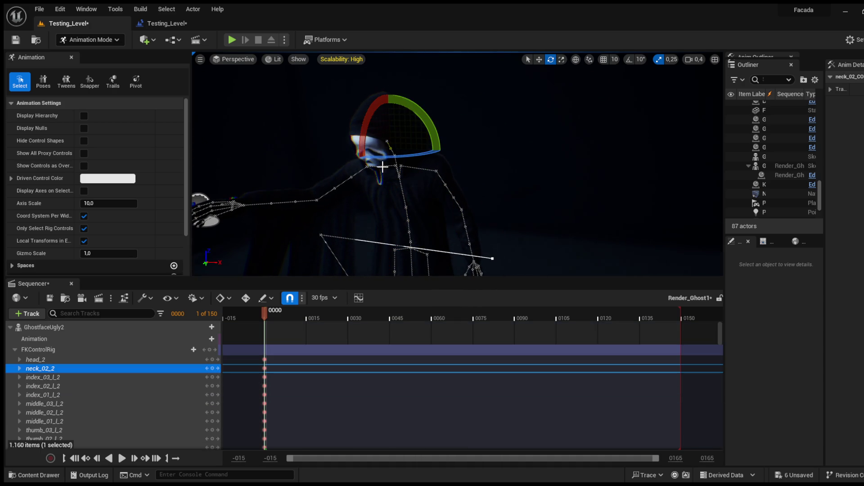
left_click_drag(379, 106, 392, 95)
mouse_move(408, 135)
left_mouse_down()
mouse_move(405, 166)
mouse_move(397, 150)
mouse_move(444, 154)
left_mouse_up()
mouse_move(563, 180)
left_mouse_down()
mouse_move(389, 181)
mouse_move(361, 131)
mouse_move(367, 123)
mouse_move(329, 132)
mouse_move(392, 127)
mouse_move(342, 103)
left_mouse_up()
Step: Raise the right upper arm and forearm and turn the right hand holding the knife
left_click(390, 174)
left_click(349, 169)
left_click(326, 122)
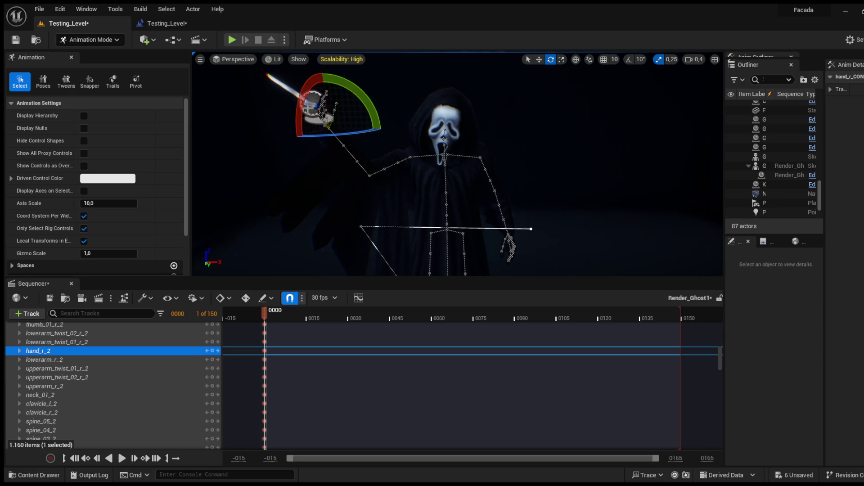
key("Escape")
scroll(450, 162, "up", 3)
scroll(450, 162, "down", 3)
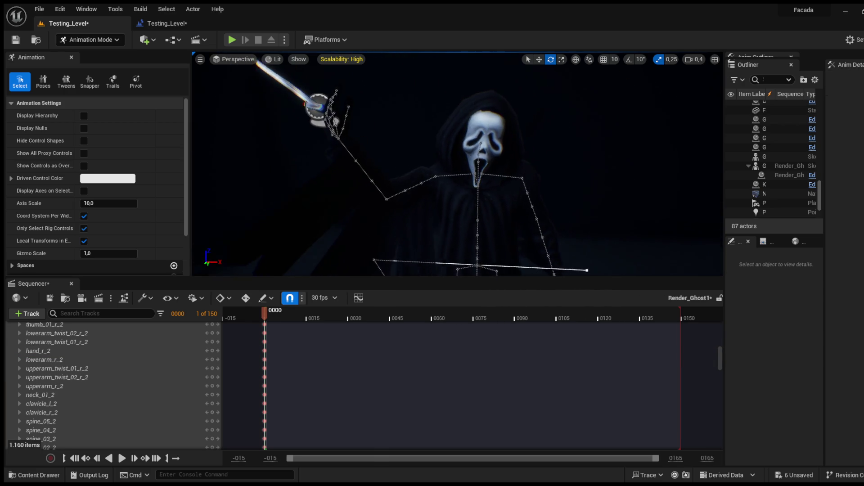
scroll(153, 366, "down", 5)
scroll(153, 366, "up", 3)
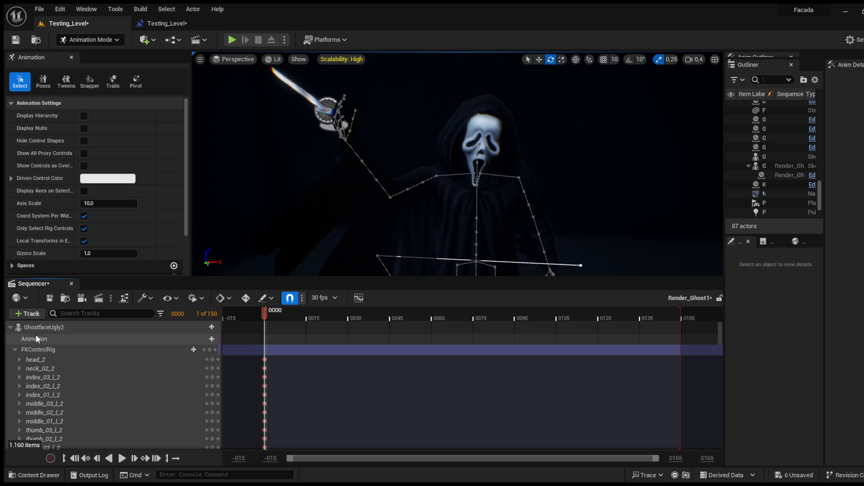
Step: Select the Knife2 track and rotate the knife to point left and down
left_click(15, 349)
left_click(44, 372)
left_click_drag(303, 130, 299, 166)
mouse_move(385, 114)
left_mouse_down()
mouse_move(370, 74)
mouse_move(266, 90)
mouse_move(261, 122)
mouse_move(270, 129)
mouse_move(392, 117)
left_mouse_up()
mouse_move(297, 113)
left_mouse_down()
mouse_move(273, 121)
mouse_move(286, 145)
left_mouse_up()
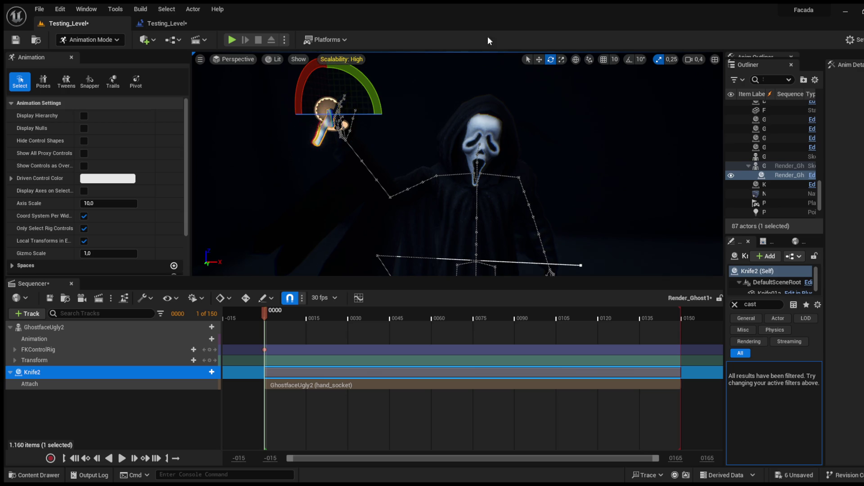
Step: In Unlit view, move Knife2 into the raised hand and tilt it about 24° against the palm
left_click(539, 59)
key("alt+3")
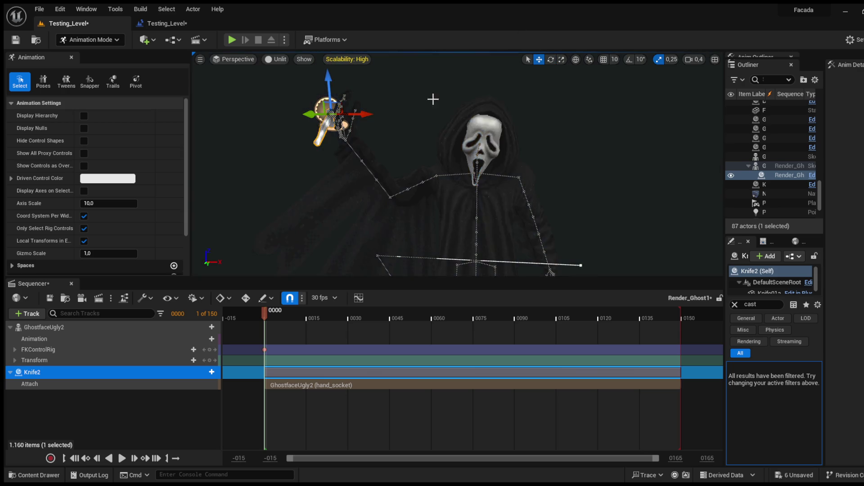
scroll(424, 99, "up", 5)
mouse_move(350, 102)
left_mouse_down()
mouse_move(381, 98)
mouse_move(390, 123)
mouse_move(477, 117)
mouse_move(597, 90)
left_mouse_up()
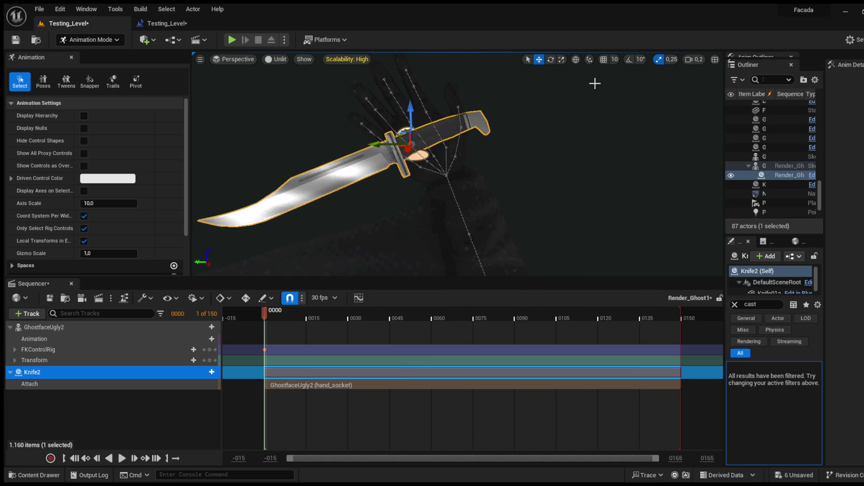
left_click(551, 61)
mouse_move(410, 88)
left_mouse_down()
mouse_move(385, 92)
mouse_move(478, 159)
mouse_move(504, 135)
mouse_move(541, 65)
left_mouse_up()
left_click(540, 60)
mouse_move(492, 167)
left_mouse_down()
mouse_move(416, 177)
mouse_move(422, 152)
mouse_move(424, 176)
mouse_move(410, 158)
mouse_move(347, 159)
mouse_move(359, 140)
left_mouse_up()
left_click_drag(341, 167, 341, 162)
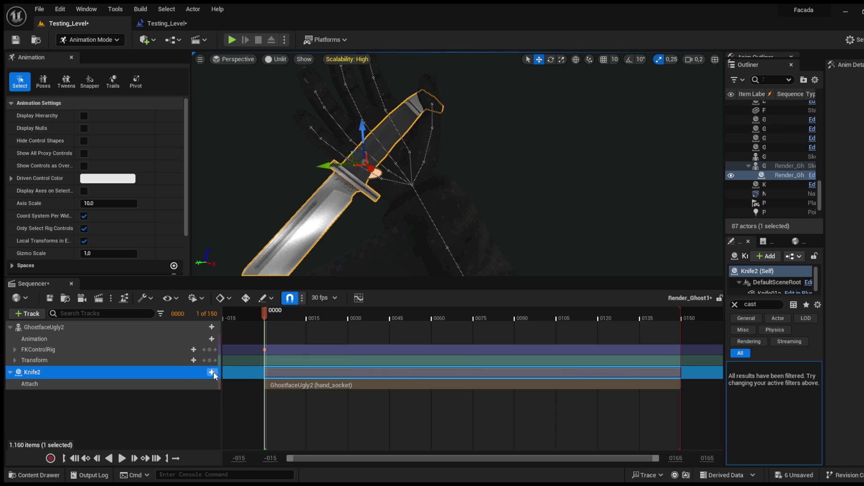
Step: Key Knife2's transform at frame 0 and curl the ring finger's base and middle joints
key("s")
left_click(209, 395)
left_click(263, 351)
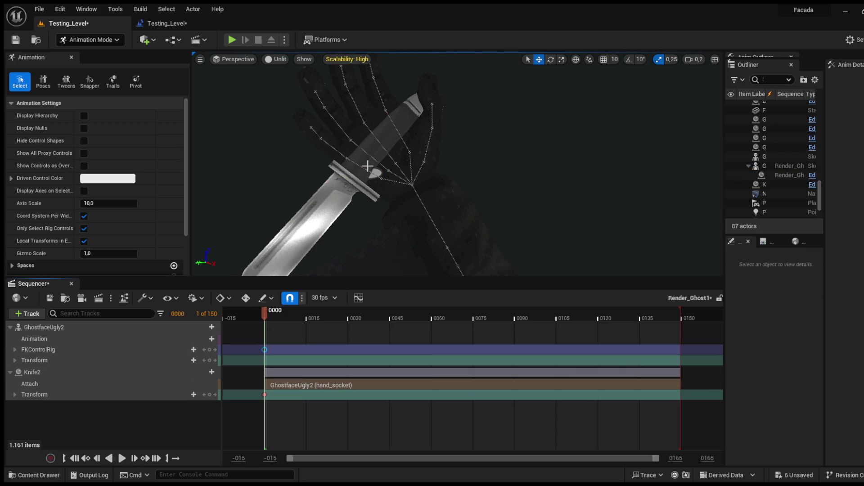
left_click(342, 127)
left_click(550, 59)
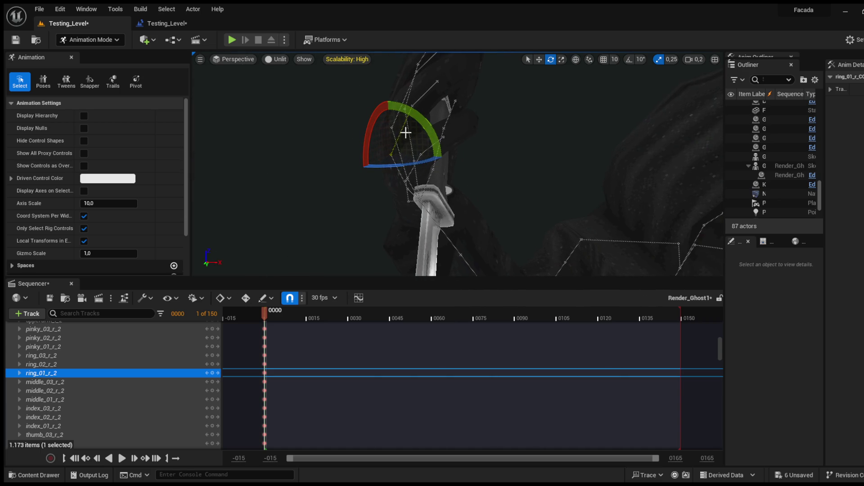
left_click_drag(407, 126, 360, 138)
left_click_drag(389, 166, 404, 159)
left_click(460, 144)
mouse_move(461, 135)
left_mouse_down()
mouse_move(466, 198)
mouse_move(461, 146)
mouse_move(438, 156)
left_mouse_up()
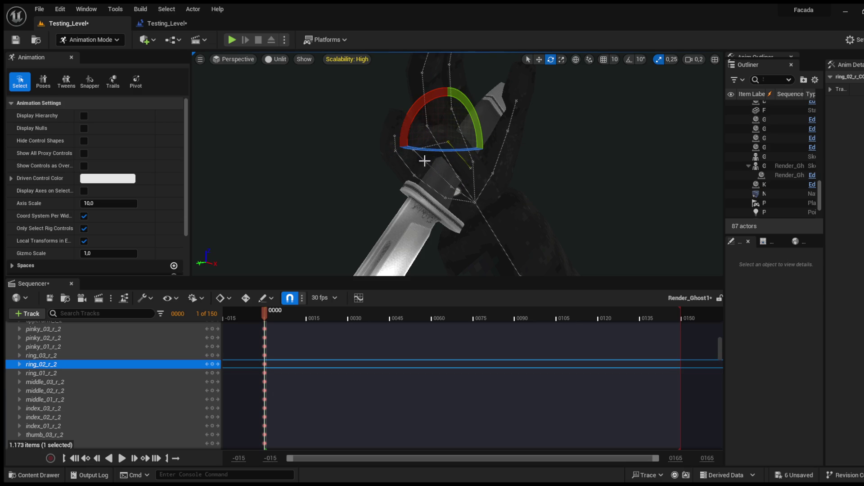
Step: Curl the pinky and middle finger joints around the knife handle
left_click(425, 154)
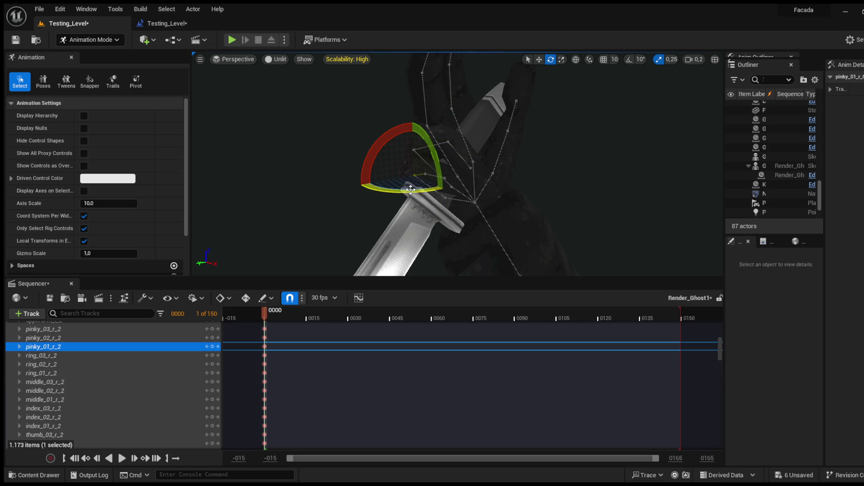
left_click(432, 172)
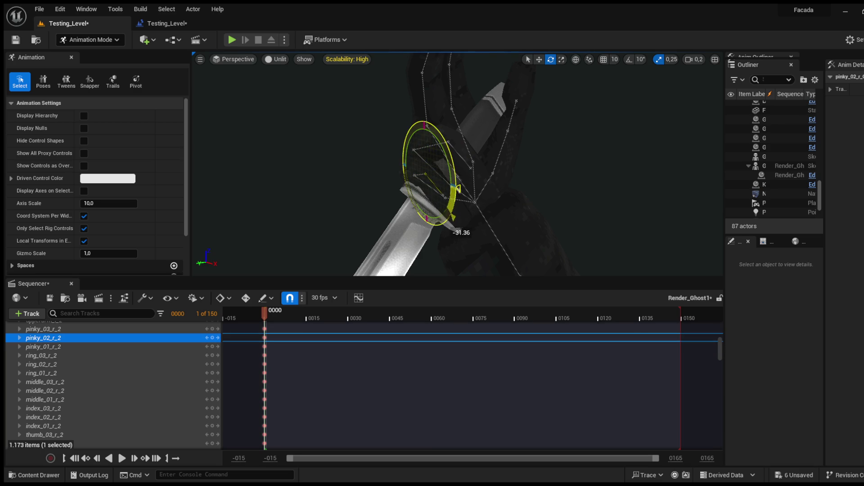
mouse_move(480, 177)
left_mouse_down()
mouse_move(473, 171)
mouse_move(495, 152)
mouse_move(496, 162)
mouse_move(480, 169)
mouse_move(495, 161)
mouse_move(439, 136)
left_mouse_up()
left_click(383, 135)
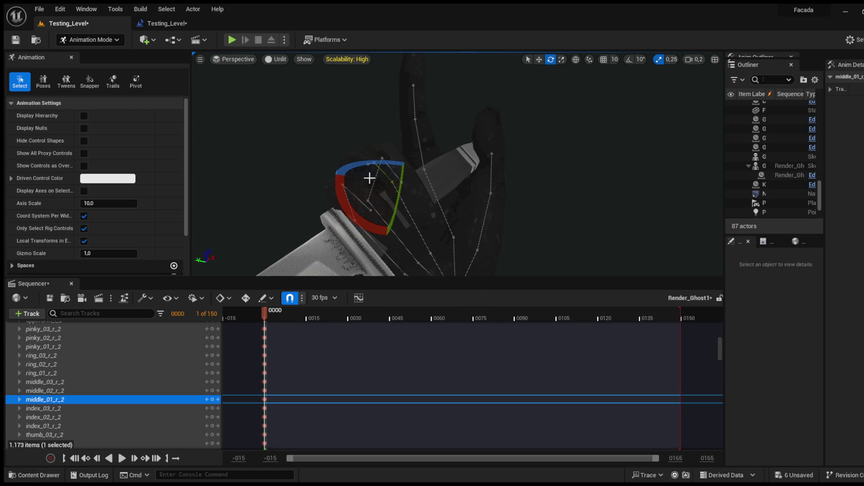
mouse_move(392, 182)
left_mouse_down()
mouse_move(398, 135)
mouse_move(388, 154)
mouse_move(423, 192)
mouse_move(385, 177)
mouse_move(391, 162)
mouse_move(406, 159)
left_mouse_up()
left_click(434, 146)
left_click_drag(424, 128, 426, 133)
left_click(416, 153)
left_click_drag(397, 163, 344, 199)
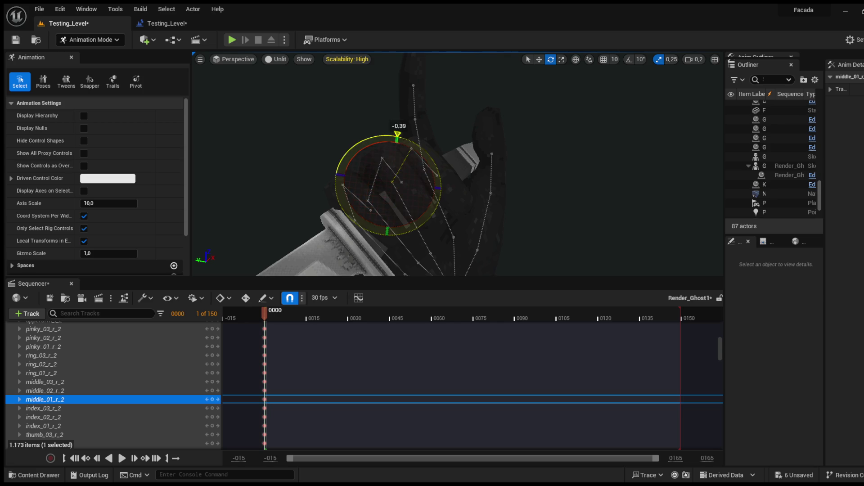
mouse_move(397, 134)
left_mouse_down()
mouse_move(409, 154)
mouse_move(385, 168)
mouse_move(384, 160)
left_mouse_up()
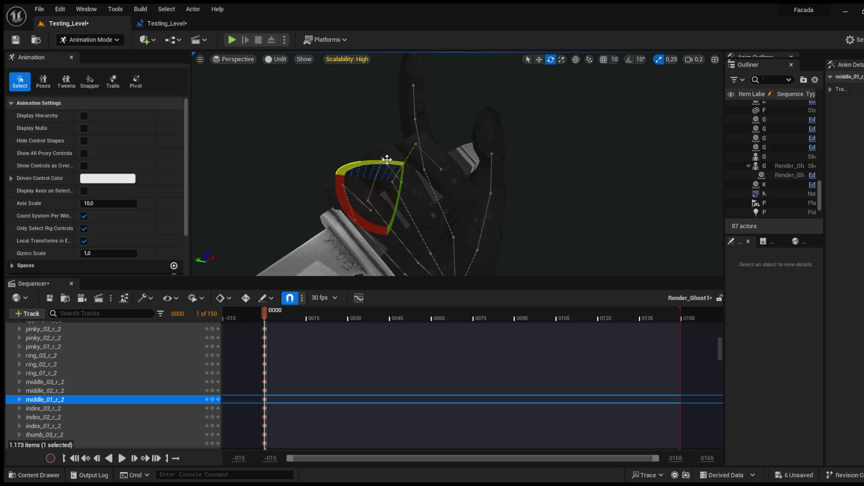
left_click_drag(430, 104, 461, 136)
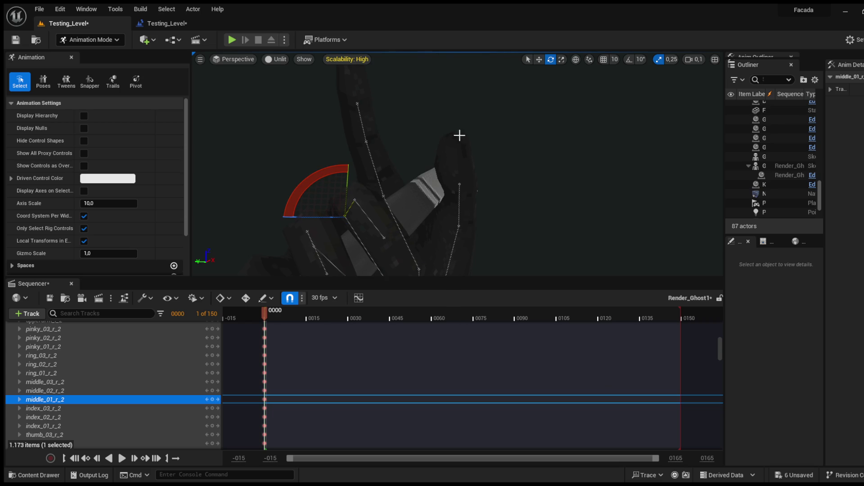
Step: Curl the index finger and rotate the thumb joints against the handle
left_click(376, 177)
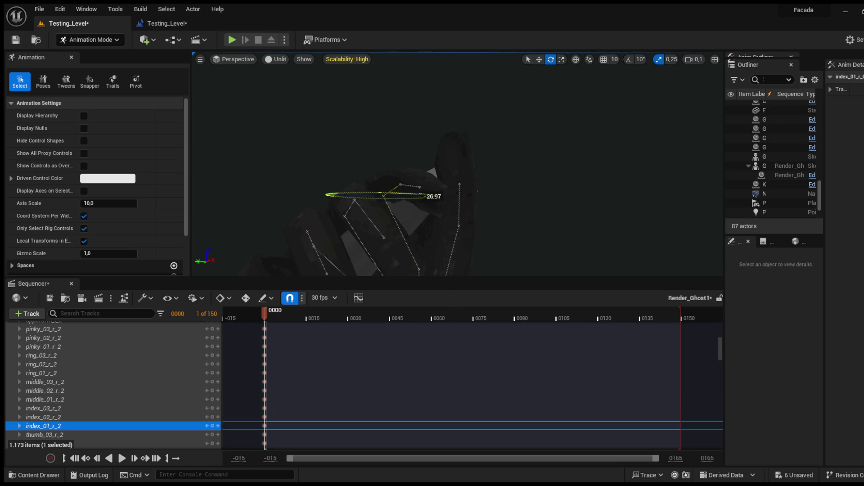
left_click(410, 172)
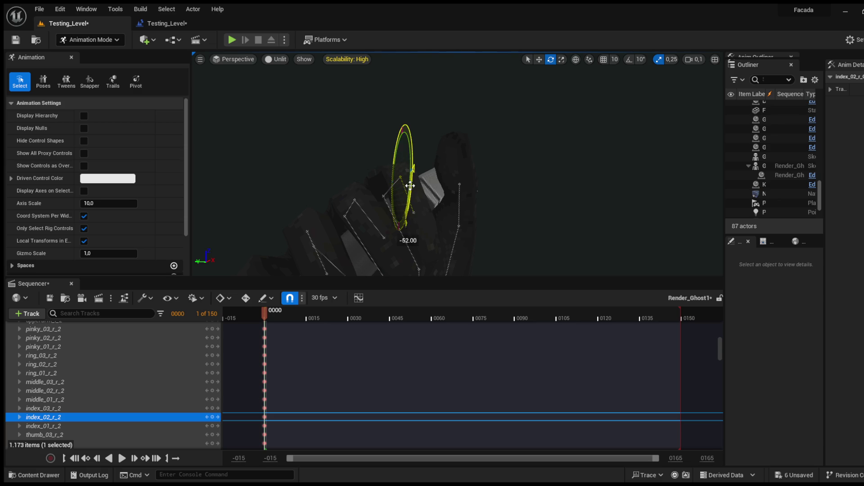
mouse_move(366, 197)
left_mouse_down()
mouse_move(426, 176)
mouse_move(324, 216)
left_mouse_up()
left_click(314, 227)
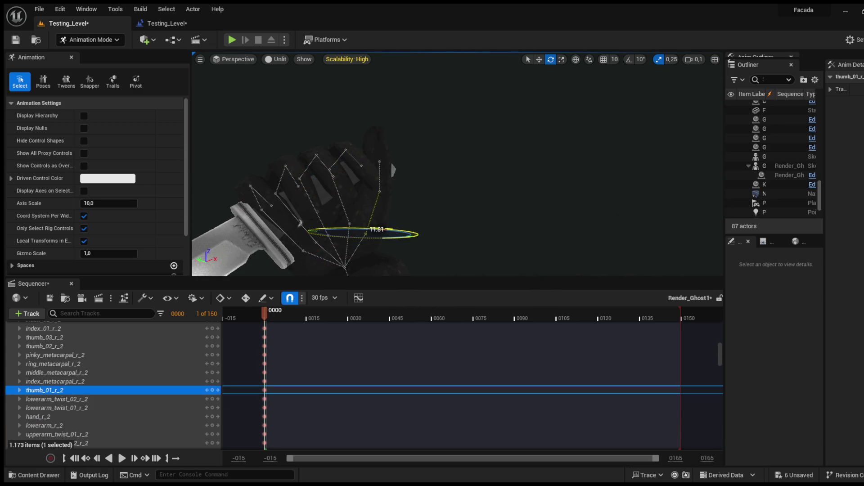
mouse_move(352, 229)
left_mouse_down()
mouse_move(387, 243)
mouse_move(349, 238)
mouse_move(315, 258)
mouse_move(329, 223)
left_mouse_up()
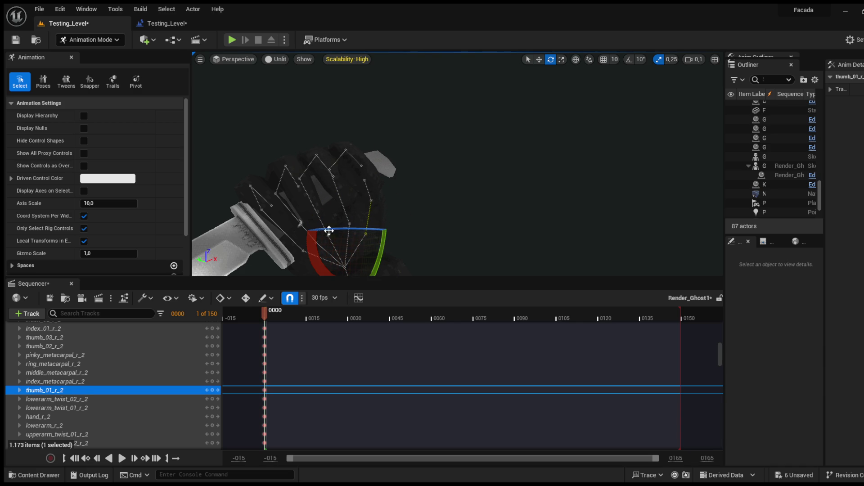
left_click(45, 345)
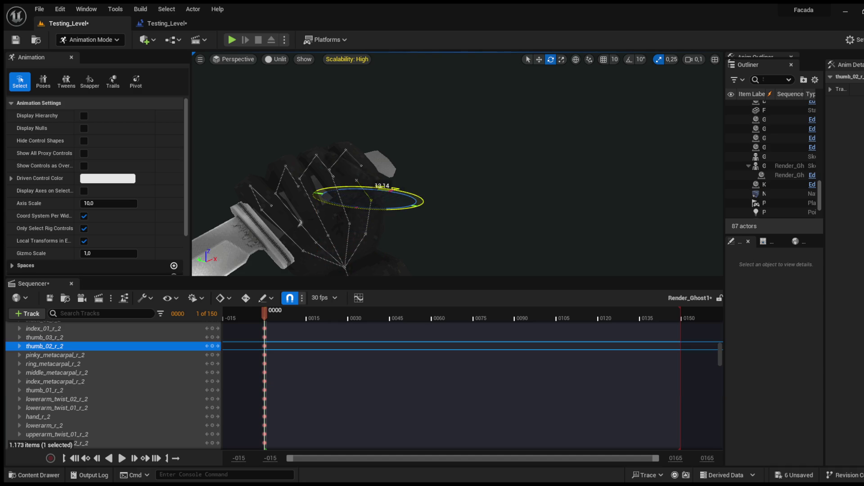
scroll(458, 165, "down", 5)
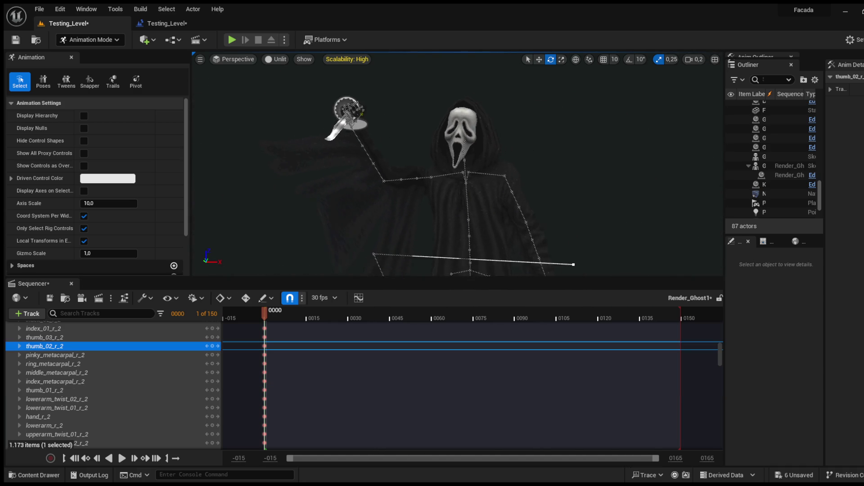
scroll(180, 356, "up", 5)
scroll(194, 368, "up", 5)
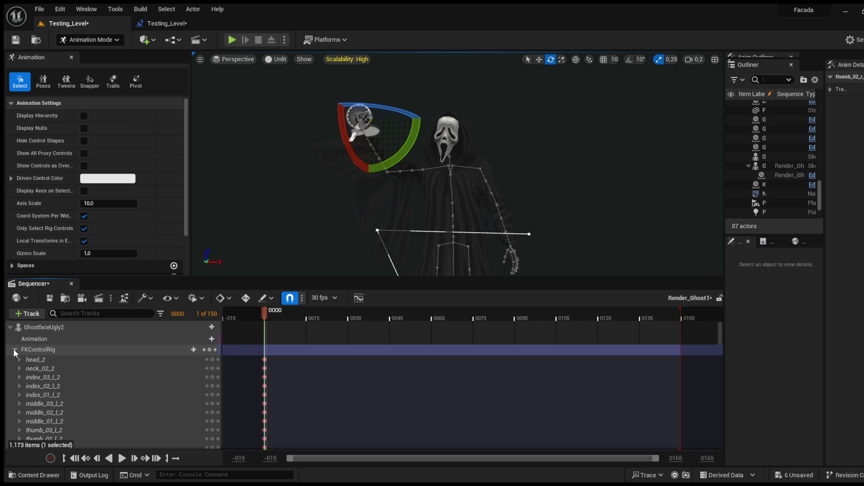
Step: Exit Animation Mode and close Sequencer
left_click(86, 39)
left_click(90, 55)
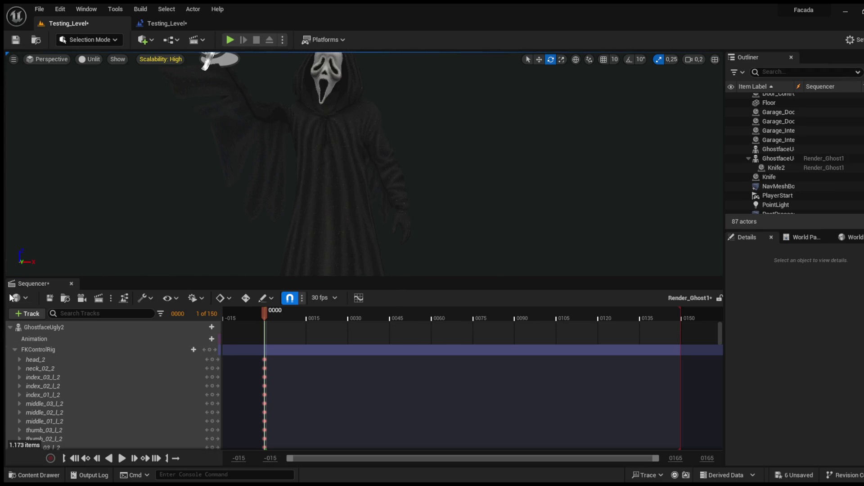
left_click(72, 283)
Step: Add an auto-playing Render_Ghost1 Create Level Sequence Player after Set View Target, then Play
left_click(185, 23)
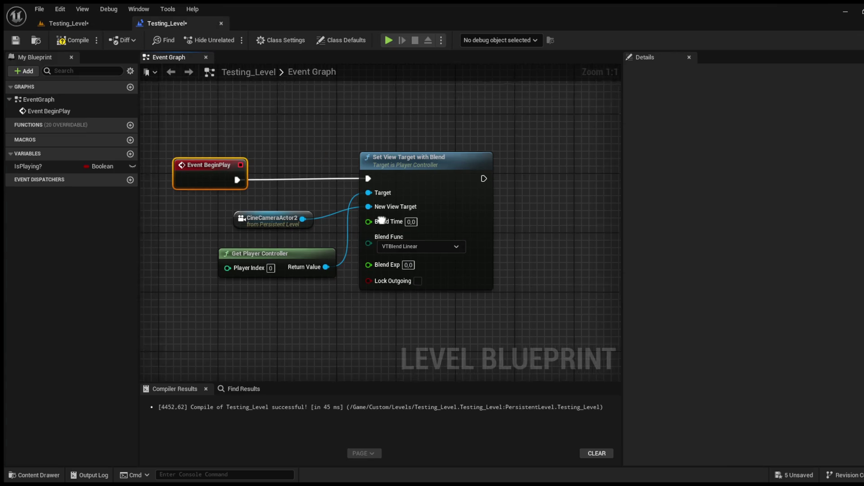
left_click_drag(388, 174, 409, 175)
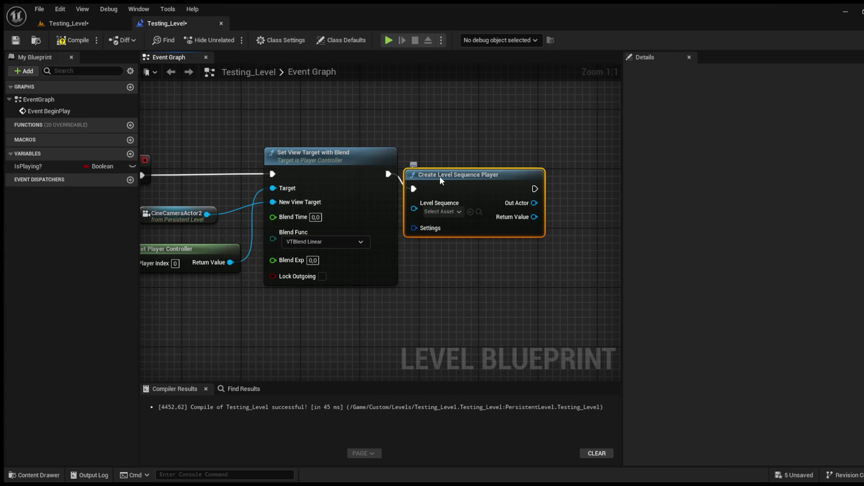
left_click_drag(433, 176, 445, 164)
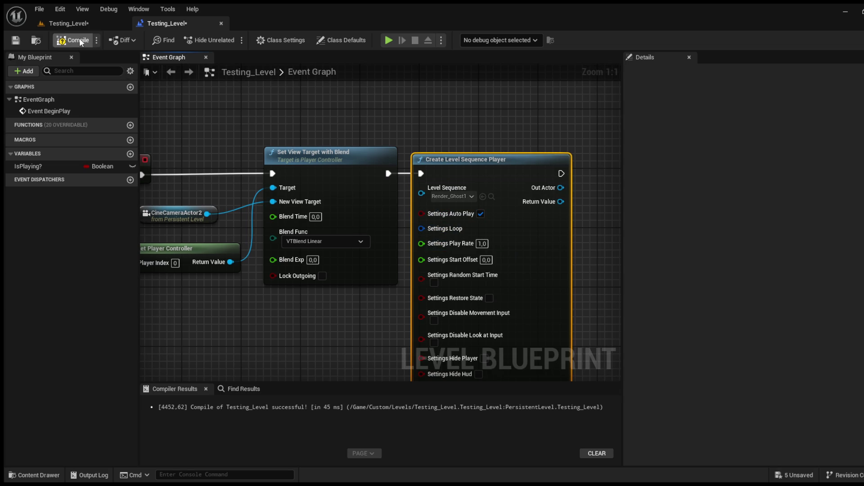
left_click(68, 23)
left_click(231, 39)
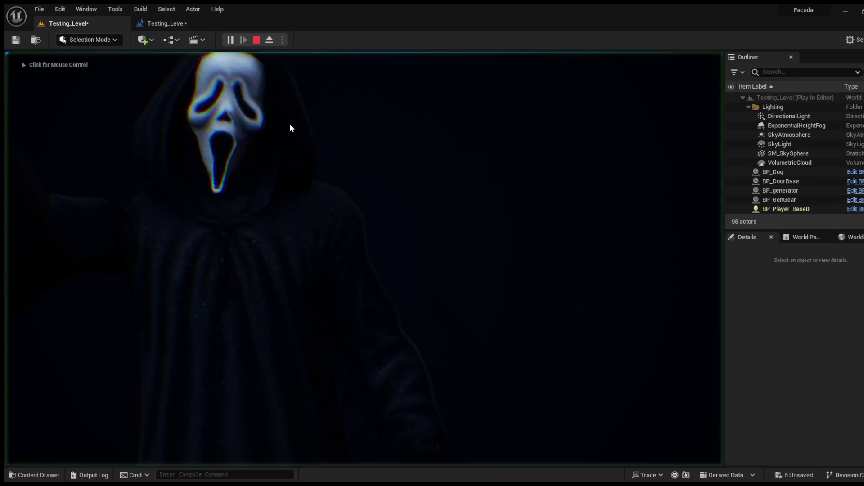
Step: Stop the test play and open Render_Ghost1 from the CaseyBed Renders folder
key("Escape")
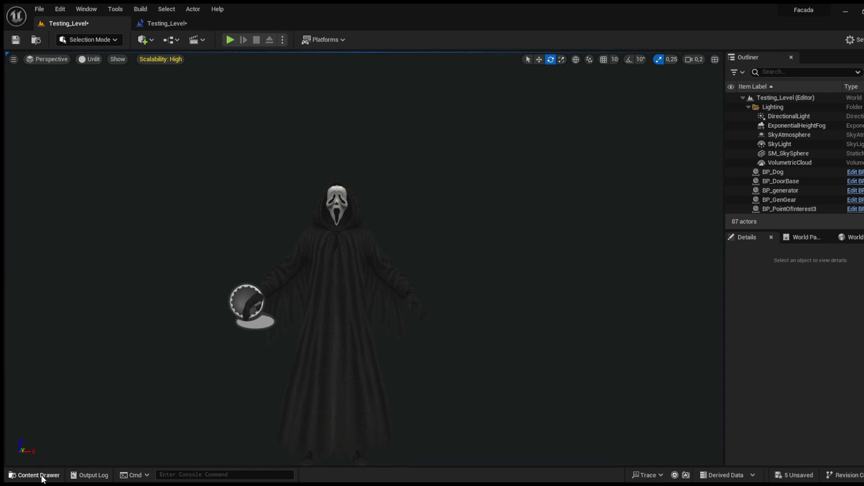
left_click(13, 475)
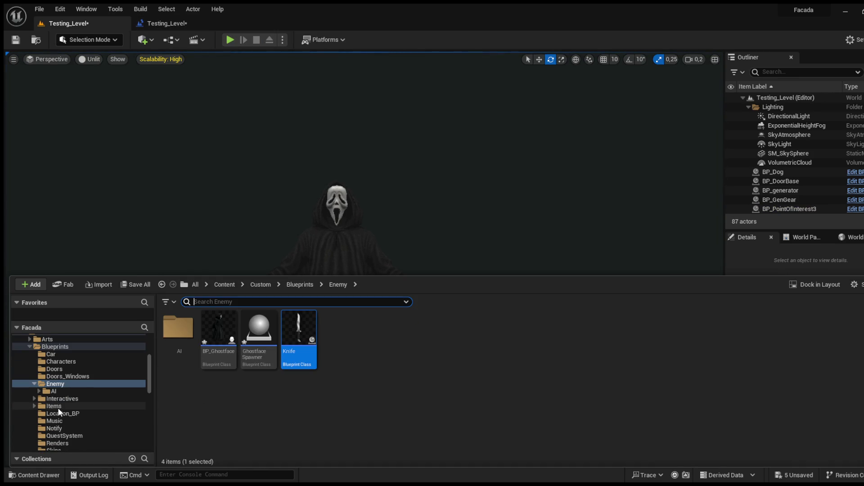
scroll(61, 406, "down", 10)
left_click(67, 354)
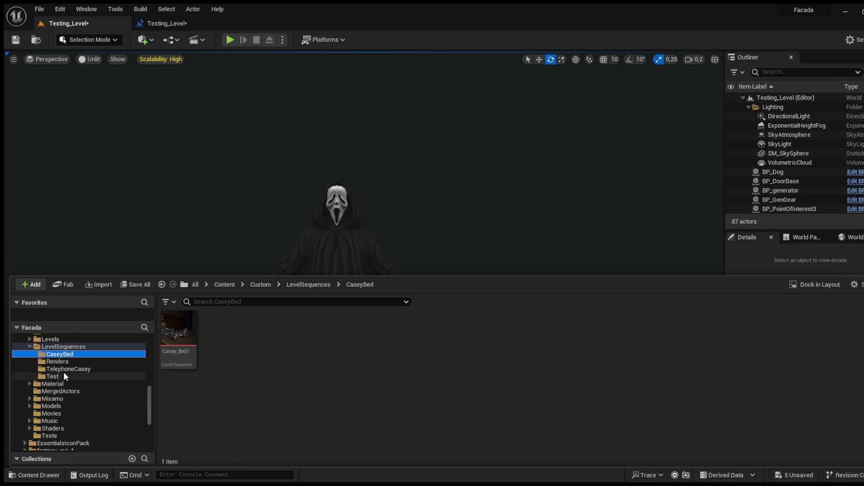
left_click(74, 362)
double_click(178, 334)
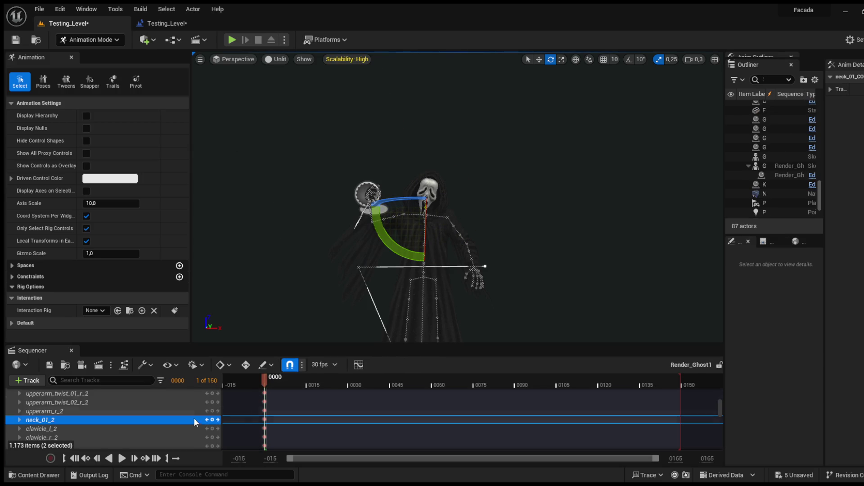
scroll(172, 426, "up", 10)
scroll(171, 423, "up", 10)
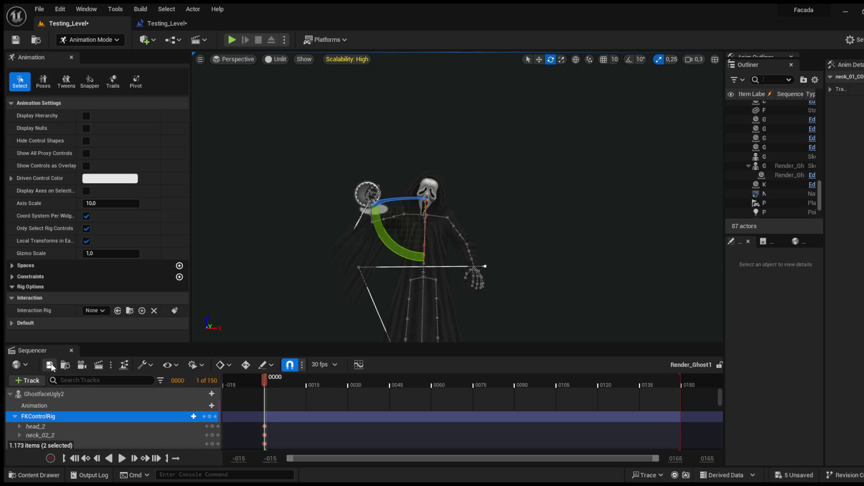
Step: Switch to Selection Mode, play-test the knife pose, stop, and show the content assets
left_click(90, 40)
left_click(101, 50)
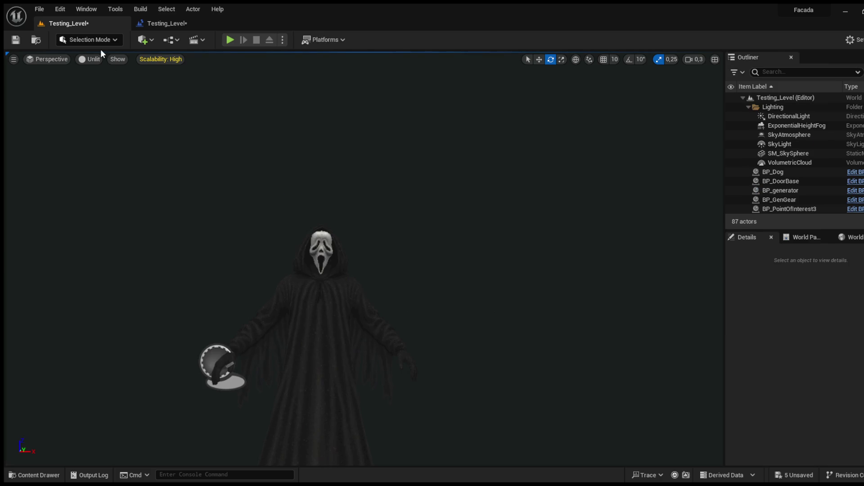
left_click(230, 40)
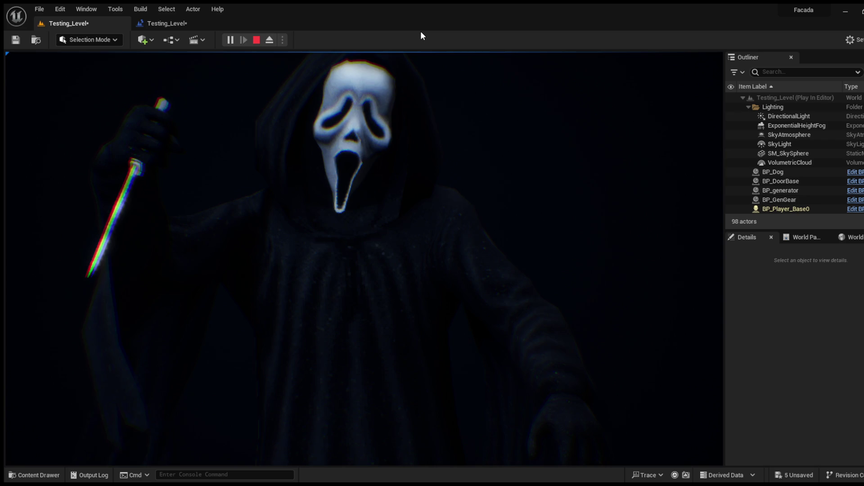
key("Escape")
left_click(36, 476)
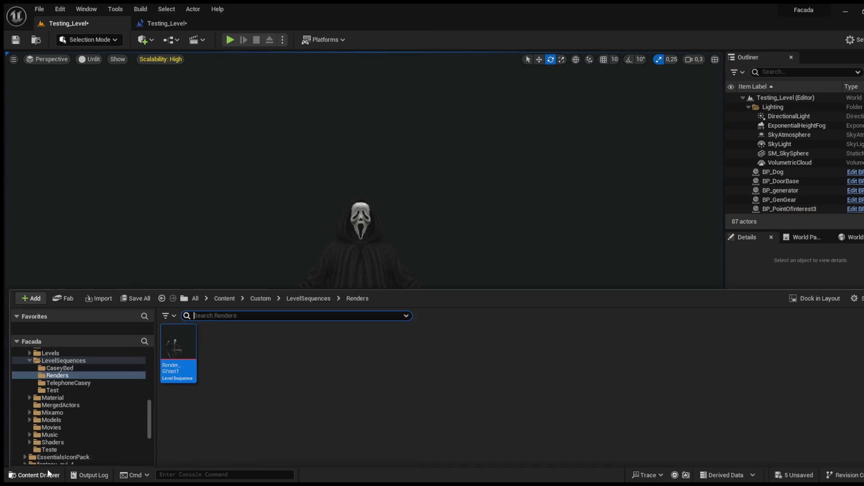
Step: Open Render_Ghost1, select FKControlRig and rotate the left forearm upward
double_click(178, 381)
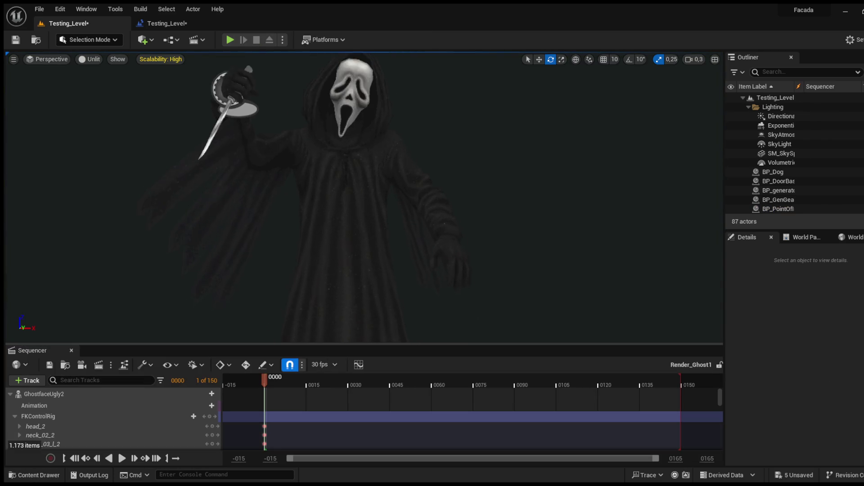
left_click(59, 416)
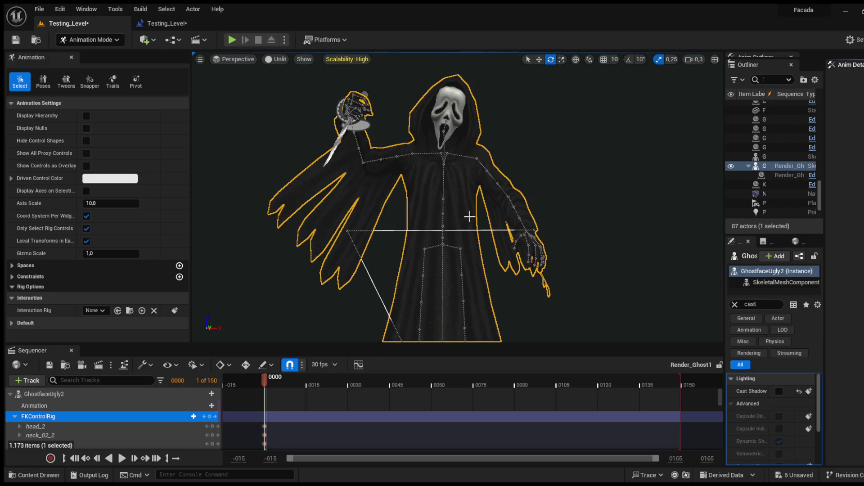
left_click(516, 210)
left_click_drag(522, 200, 525, 223)
scroll(524, 222, "up", 5)
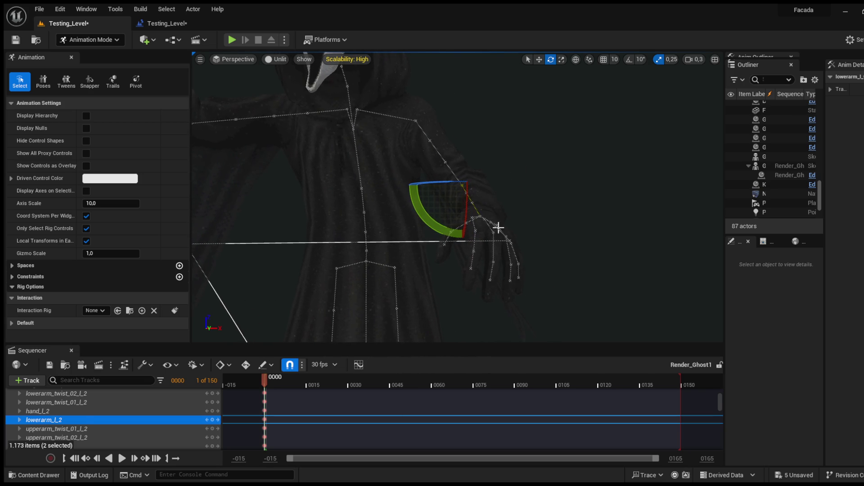
Step: Rotate the left hand control about 28° and view it from the front
left_click(478, 215)
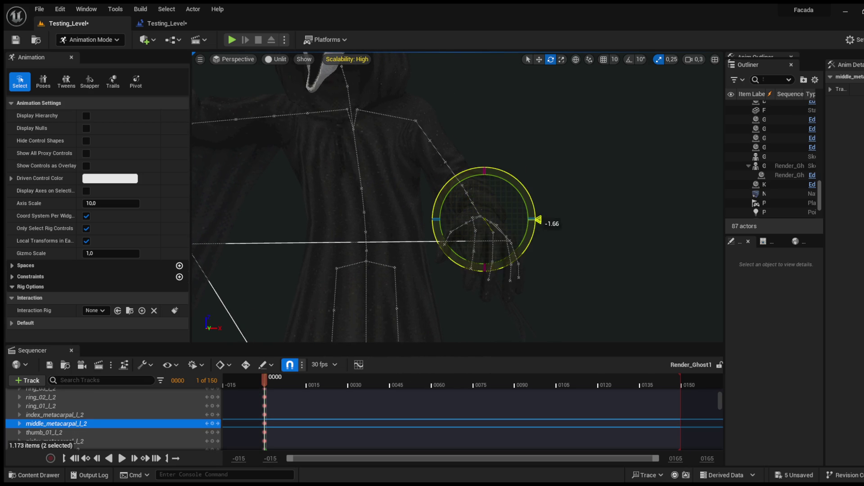
left_click(480, 217)
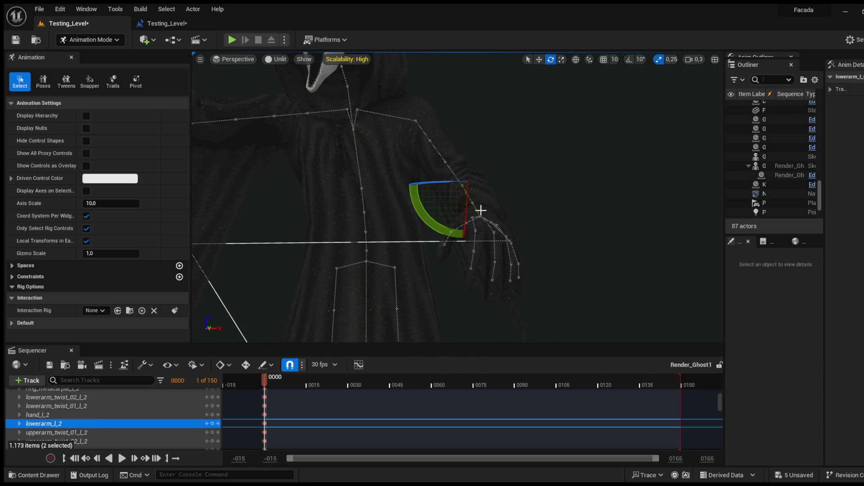
left_click(482, 216)
key("f")
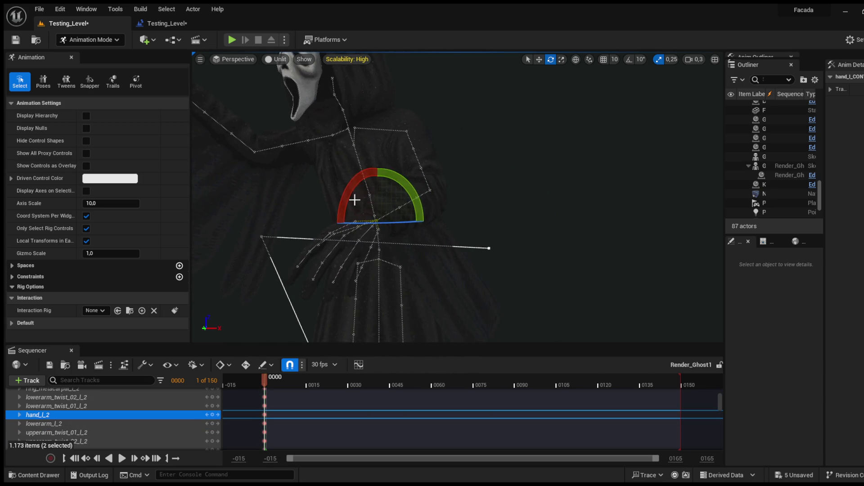
mouse_move(383, 167)
left_mouse_down()
mouse_move(443, 265)
mouse_move(342, 194)
mouse_move(299, 216)
left_mouse_up()
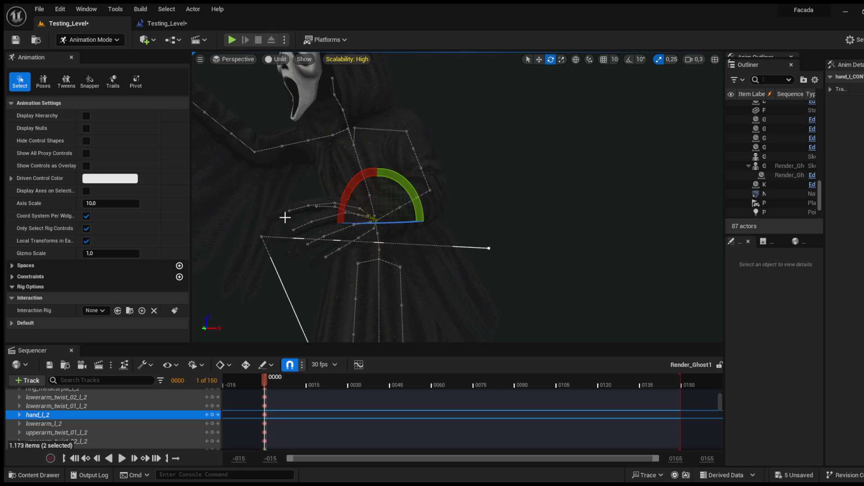
key("f")
mouse_move(419, 211)
left_mouse_down()
mouse_move(472, 210)
mouse_move(489, 198)
mouse_move(451, 218)
mouse_move(329, 227)
left_mouse_up()
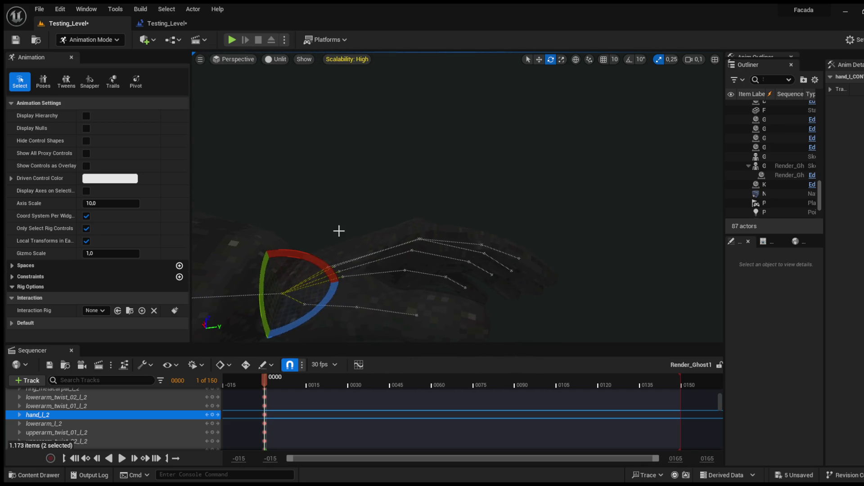
Step: Bend the left index finger and the ring finger's middle joint
left_click(400, 250)
left_click_drag(418, 189, 430, 192)
mouse_move(450, 225)
left_mouse_down()
mouse_move(383, 189)
mouse_move(407, 224)
mouse_move(438, 224)
mouse_move(458, 204)
left_mouse_up()
left_click(443, 234)
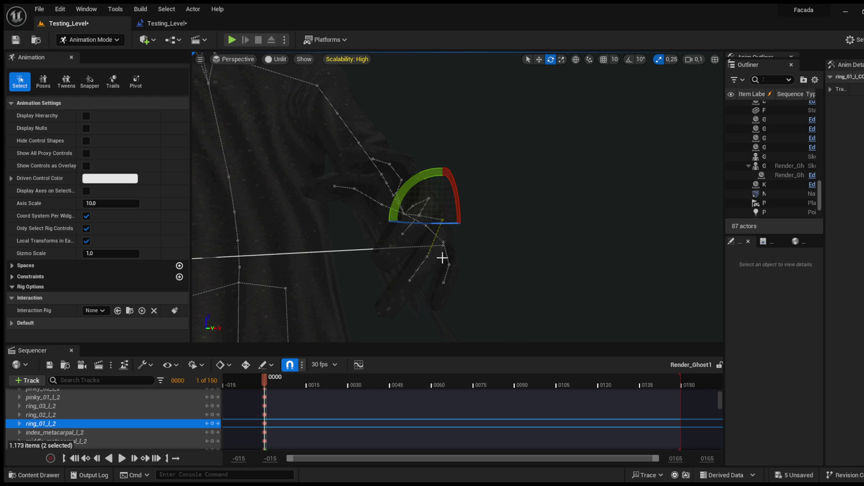
left_click(423, 263)
mouse_move(422, 264)
left_mouse_down()
mouse_move(444, 259)
mouse_move(410, 237)
left_mouse_up()
mouse_move(477, 253)
left_mouse_down()
mouse_move(476, 241)
mouse_move(432, 236)
mouse_move(432, 207)
left_mouse_up()
Step: Bend the left pinky's base and middle joints and curl the ring finger further
left_click(449, 254)
mouse_move(450, 252)
left_mouse_down()
mouse_move(504, 246)
mouse_move(466, 234)
mouse_move(450, 184)
mouse_move(440, 224)
mouse_move(440, 163)
left_mouse_up()
mouse_move(491, 230)
left_mouse_down()
mouse_move(493, 215)
mouse_move(455, 252)
mouse_move(415, 192)
mouse_move(457, 275)
mouse_move(469, 248)
mouse_move(390, 238)
left_mouse_up()
left_click(412, 255)
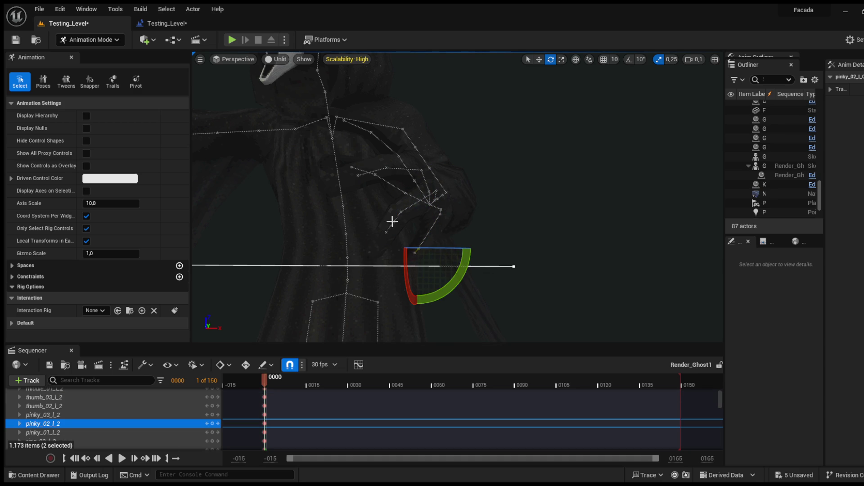
left_click(395, 221)
mouse_move(419, 208)
left_mouse_down()
mouse_move(457, 211)
mouse_move(454, 236)
mouse_move(396, 227)
mouse_move(399, 156)
mouse_move(401, 219)
mouse_move(423, 222)
mouse_move(407, 228)
mouse_move(430, 196)
mouse_move(433, 255)
mouse_move(489, 253)
mouse_move(438, 247)
mouse_move(438, 188)
mouse_move(438, 200)
left_mouse_up()
Step: Rotate the left thumb's base and middle joints, then reselect the FKControlRig track
left_click(435, 196)
left_click(433, 255)
left_click_drag(465, 245, 447, 245)
scroll(160, 417, "up", 10)
left_click(163, 418)
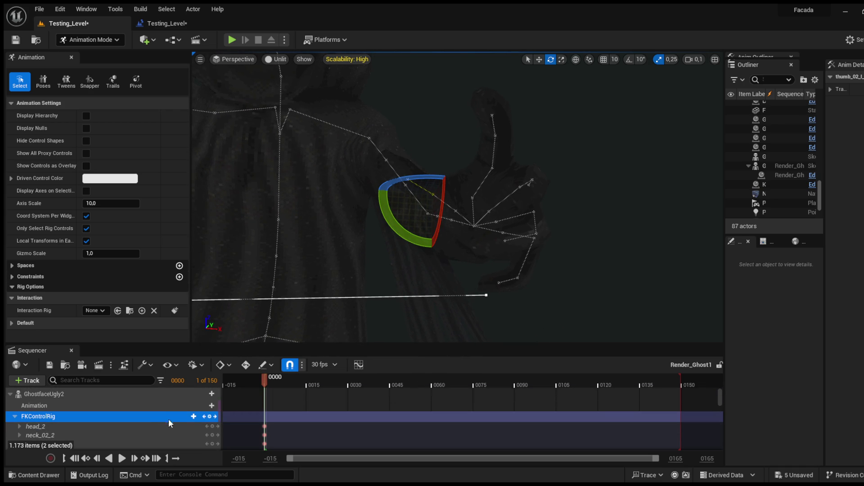
left_click(65, 365)
left_click(39, 476)
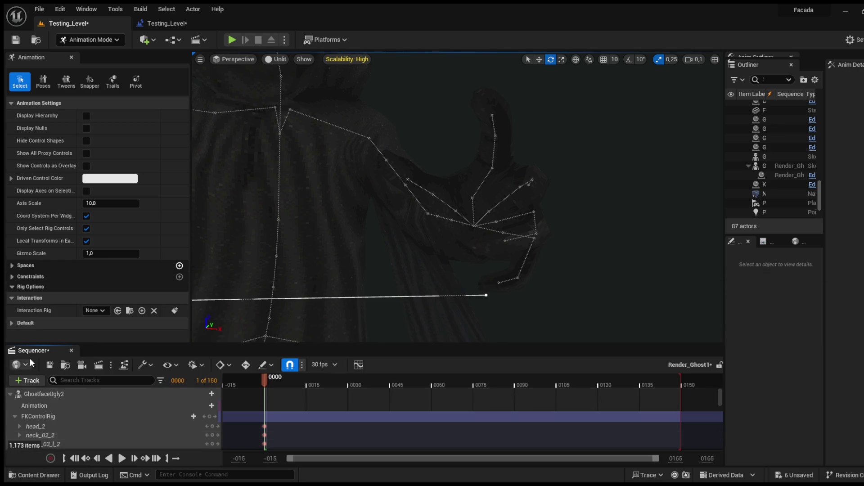
Step: Leave Animation Mode, then run and stop a Testing_Level play test showing both posed hands
left_click(72, 350)
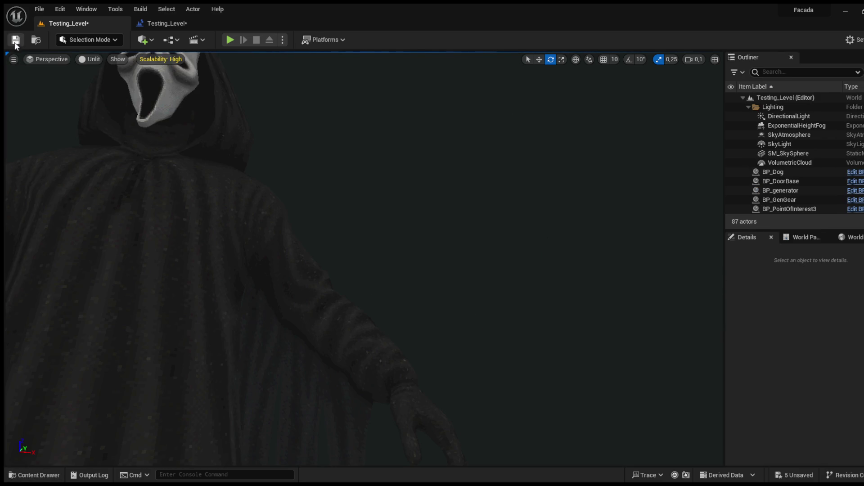
left_click(230, 39)
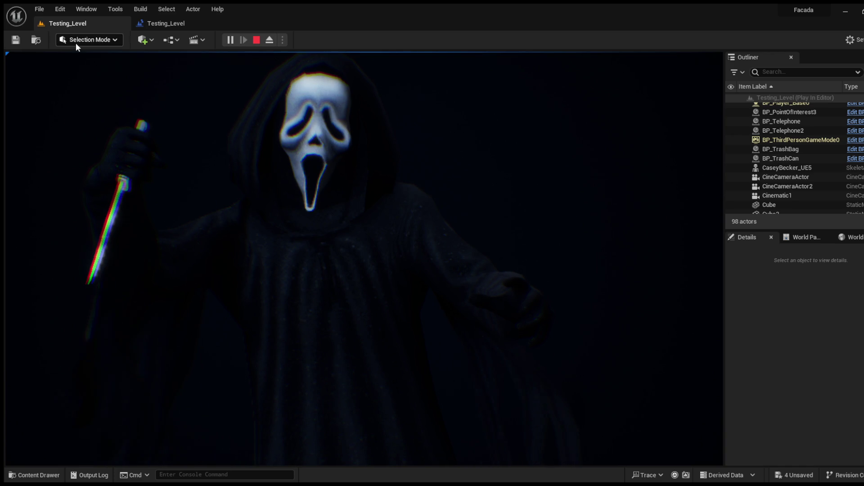
left_click(252, 40)
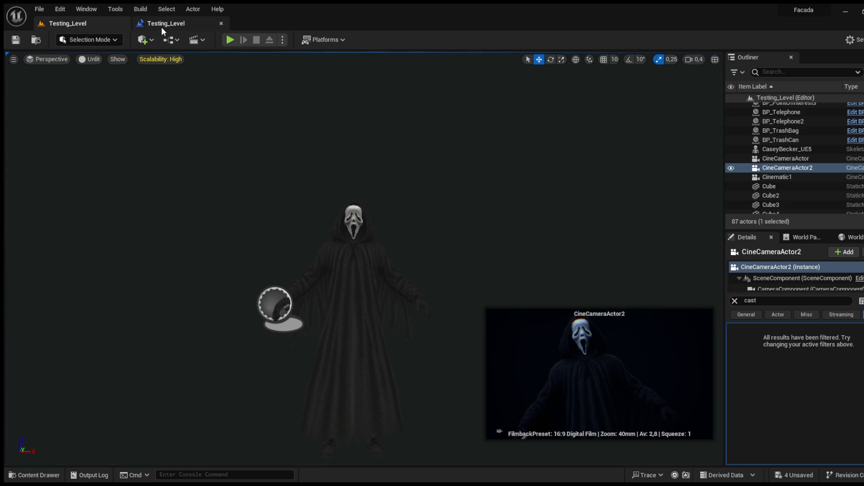
Step: Switch the viewport to Lit shading and bring the existing point light and camera into view
left_click(183, 25)
left_click(221, 23)
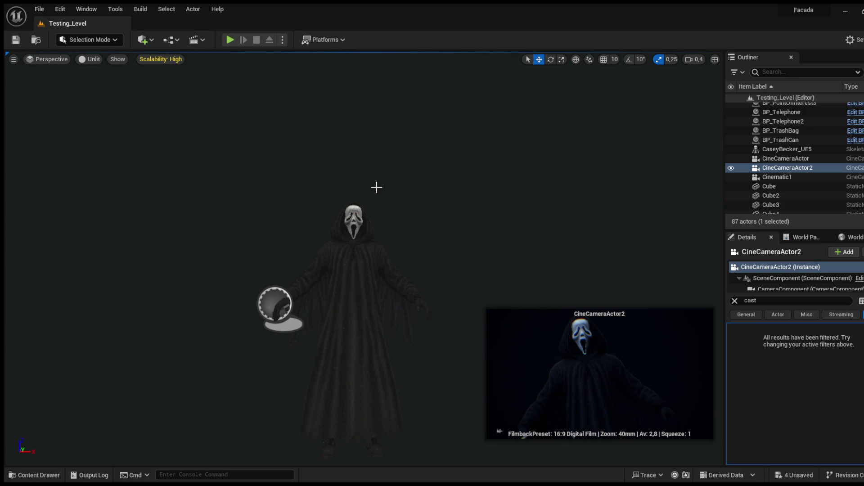
scroll(377, 210, "down", 5)
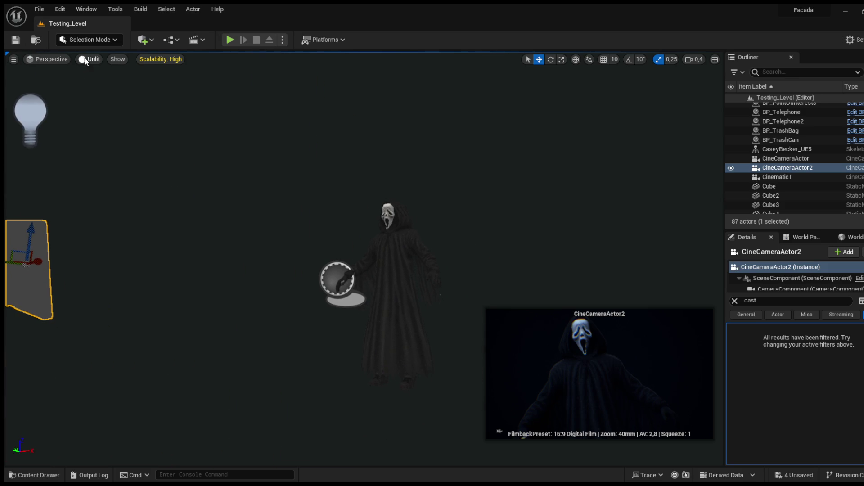
key("alt+4")
left_click_drag(352, 153, 361, 161)
Step: Duplicate the point light and place the copy on the ghost's right
left_click(119, 130)
key("ctrl+d")
mouse_move(144, 135)
left_mouse_down()
mouse_move(691, 145)
mouse_move(636, 102)
mouse_move(563, 131)
mouse_move(502, 228)
mouse_move(446, 234)
mouse_move(521, 231)
left_mouse_up()
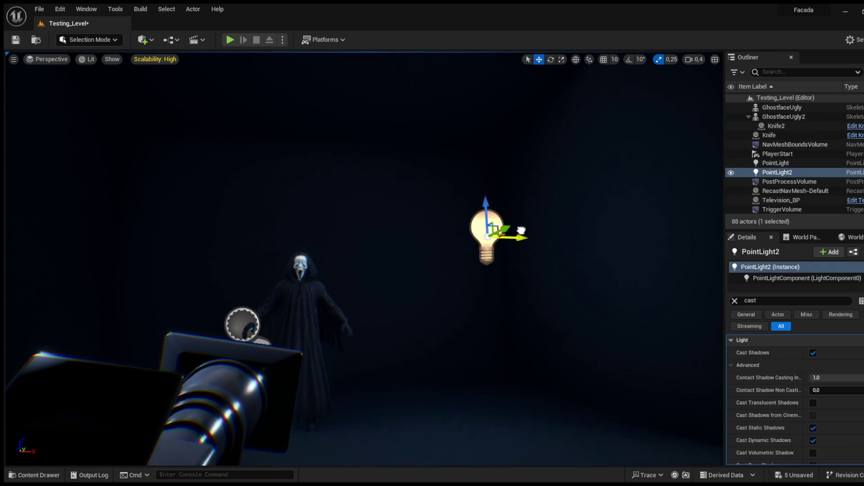
Step: Set the new PointLight2 colour to a pale yellow after briefly trying green
left_click(734, 300)
key("ctrl+v")
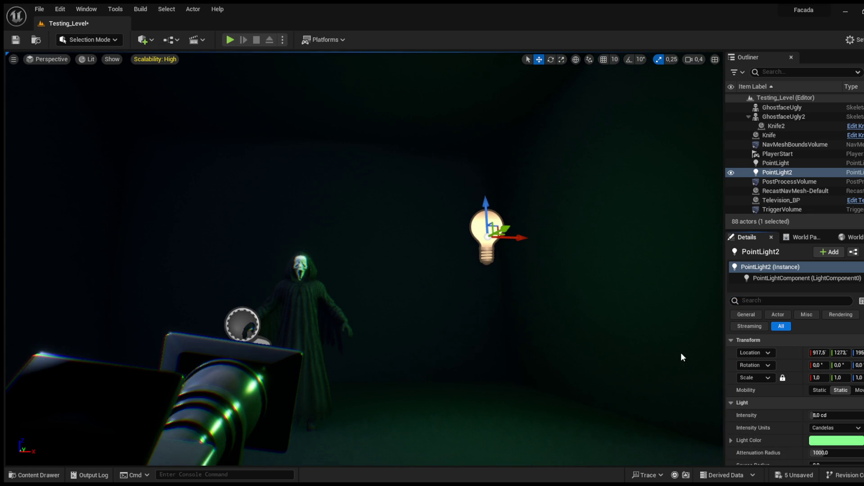
key("ctrl+v")
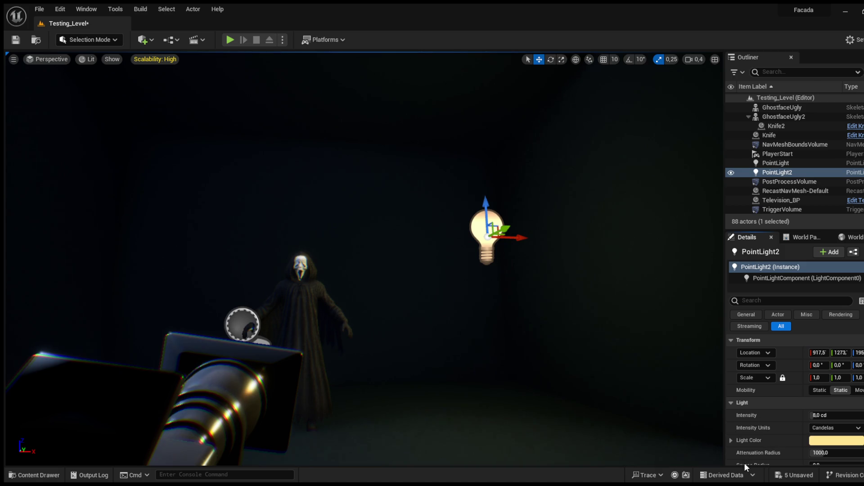
left_click(264, 384)
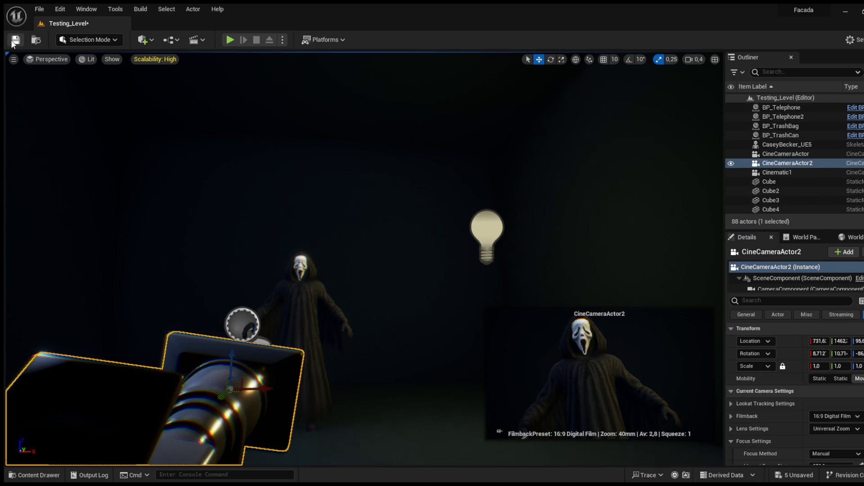
Step: Start Play In Editor to watch Ghostface raise the knife under the new lights
left_click(230, 40)
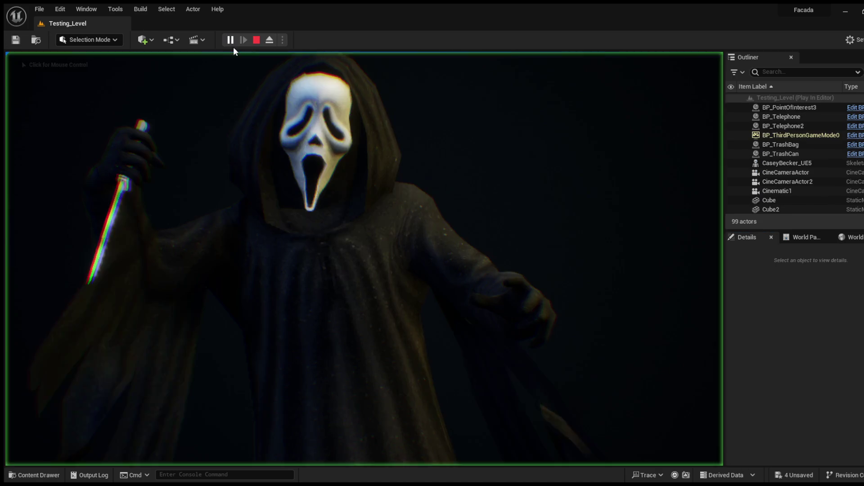